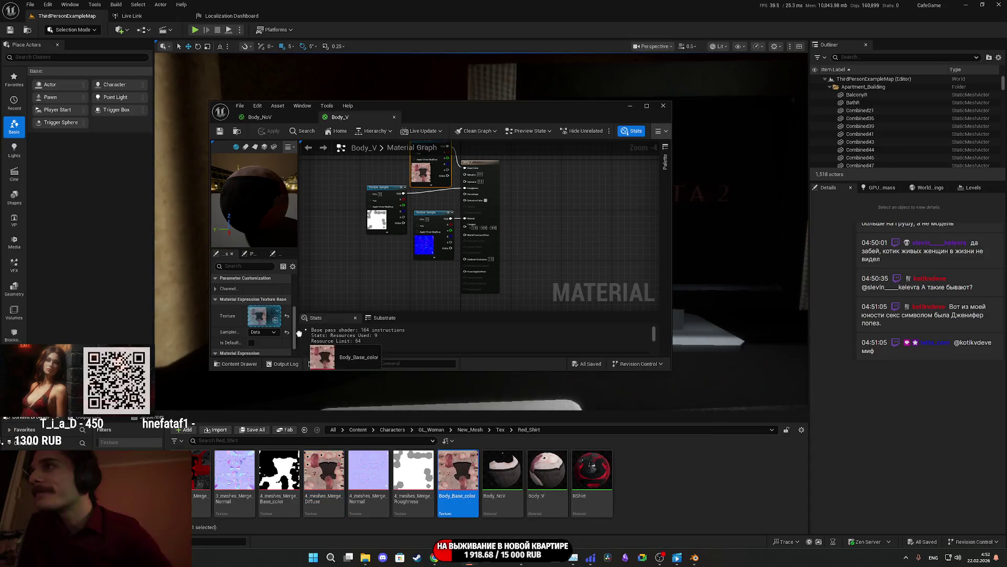
- Save and close the Body_V material, then cancel deleting the still-referenced Body_Base_color texture
left_click(220, 132)
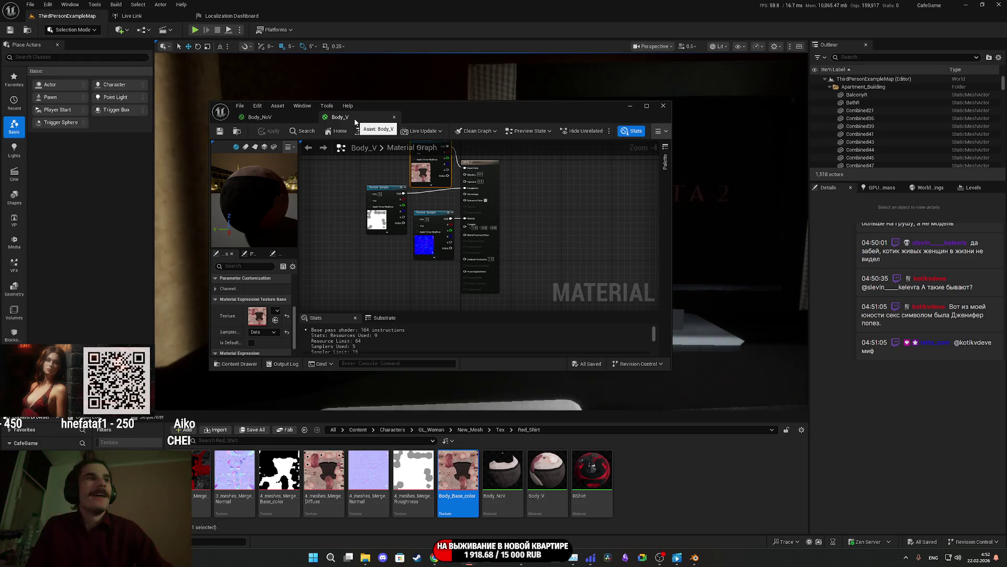
left_click(664, 107)
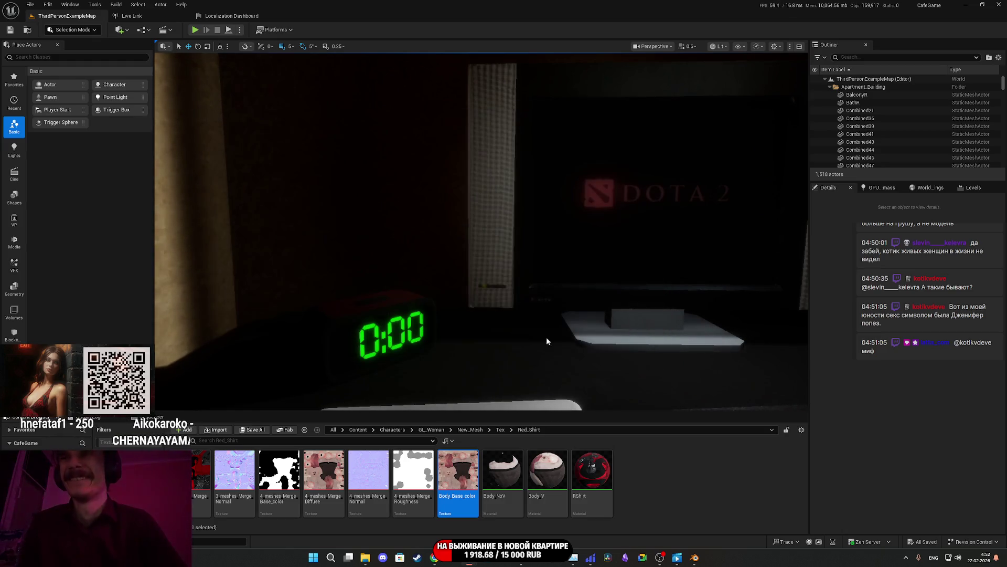
right_click(459, 472)
left_click(529, 433)
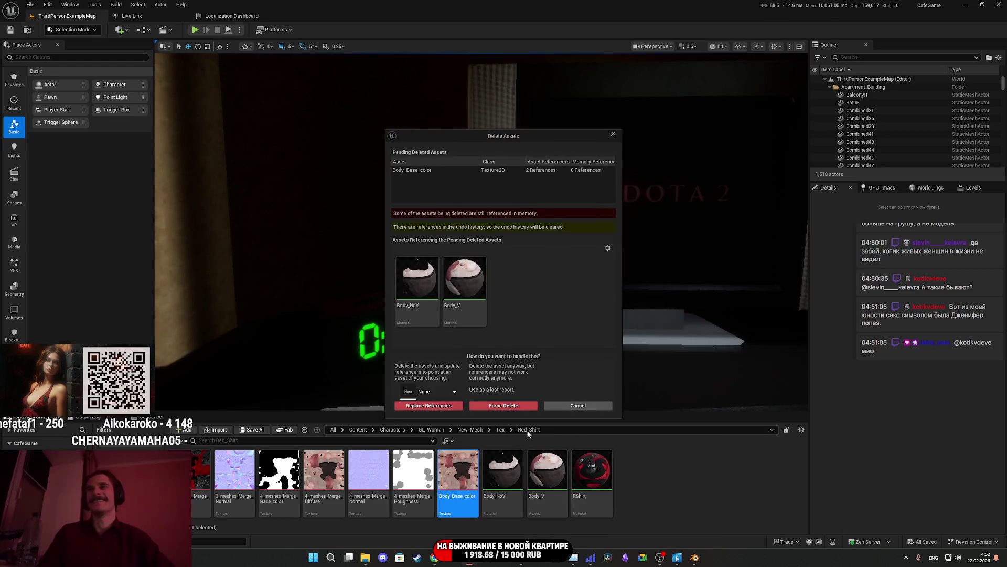
left_click(572, 409)
- Delete the 4_meshes_Merge_Diffuse texture from the Red_Shirt folder
left_click(323, 472)
key("Delete")
left_click(490, 405)
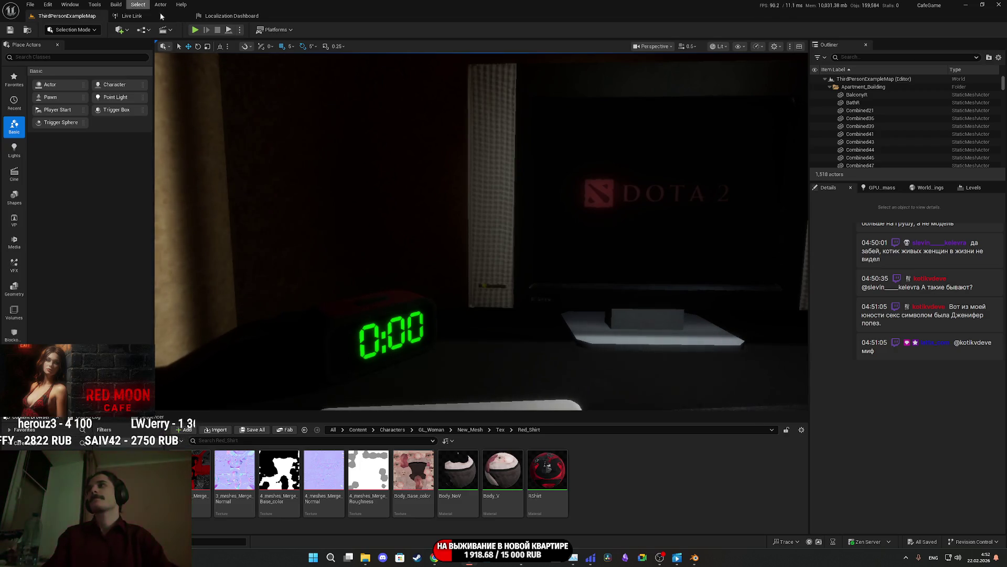
- Play full-screen, switch on the toilet light and change into the red shirt from the closet
key("alt+p")
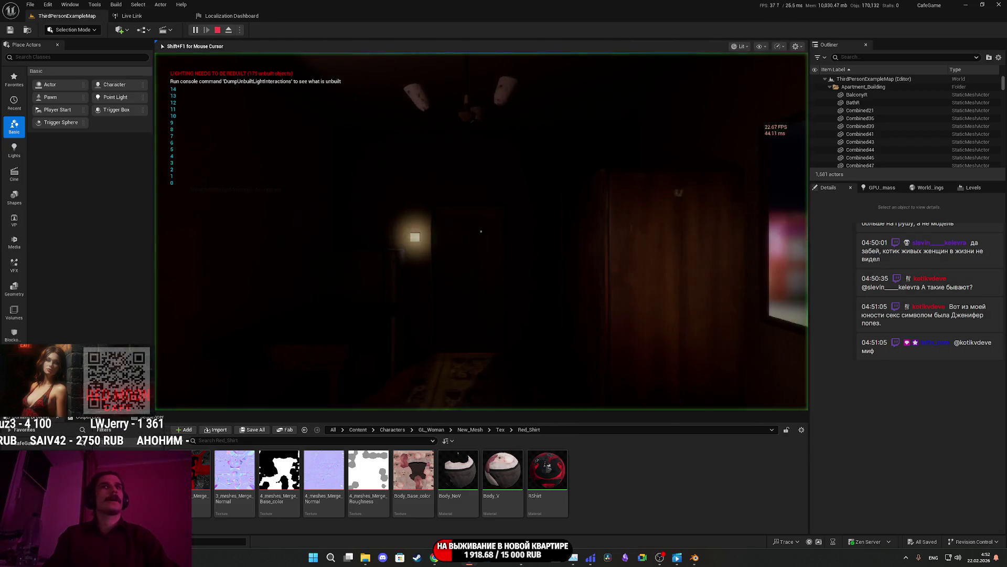
key("F11")
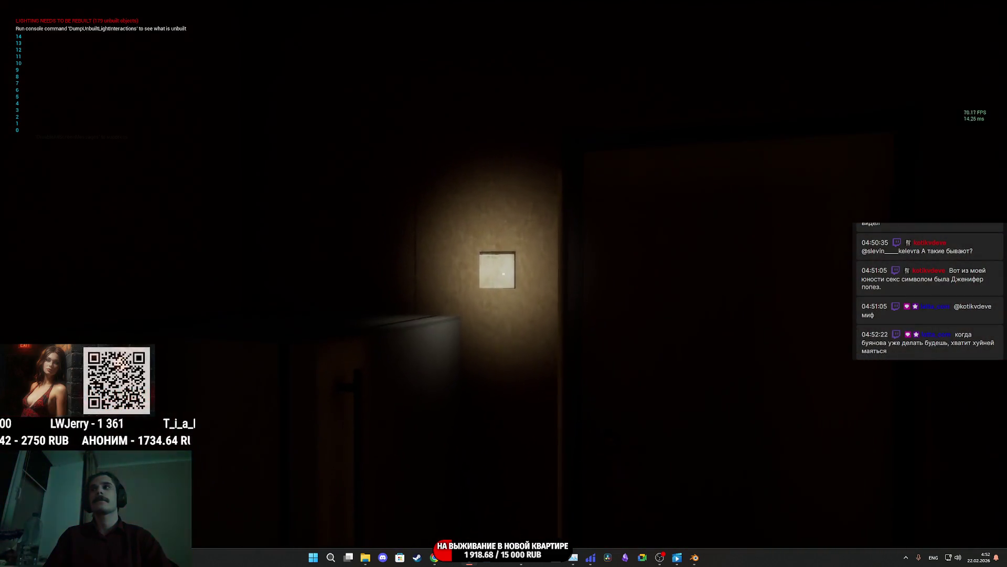
left_click(504, 273)
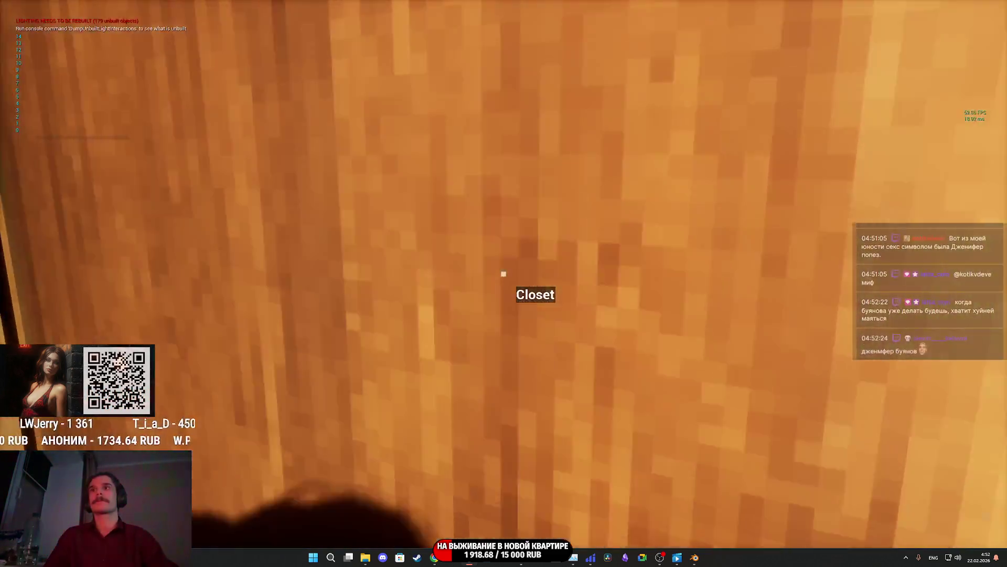
left_click(504, 273)
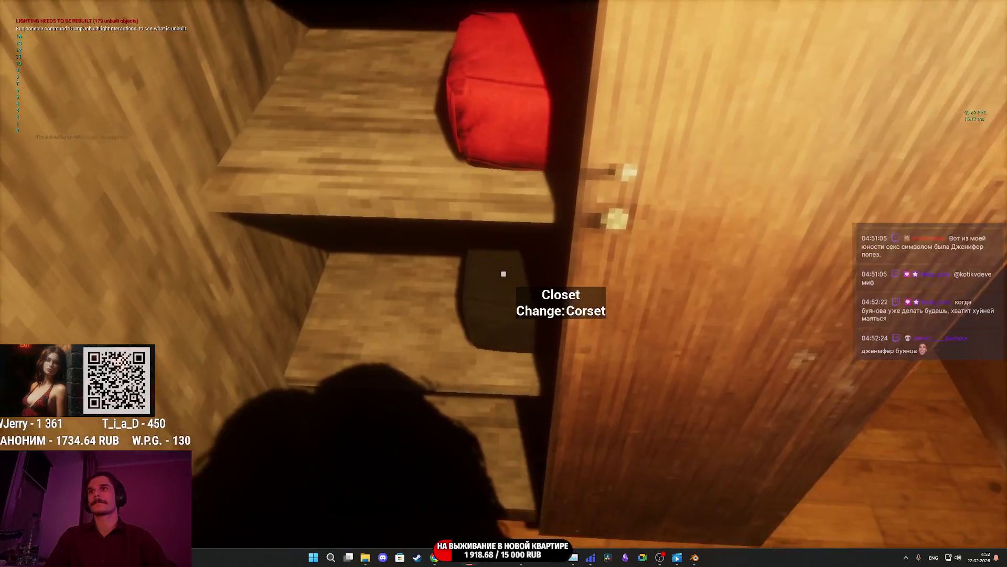
left_click(504, 273)
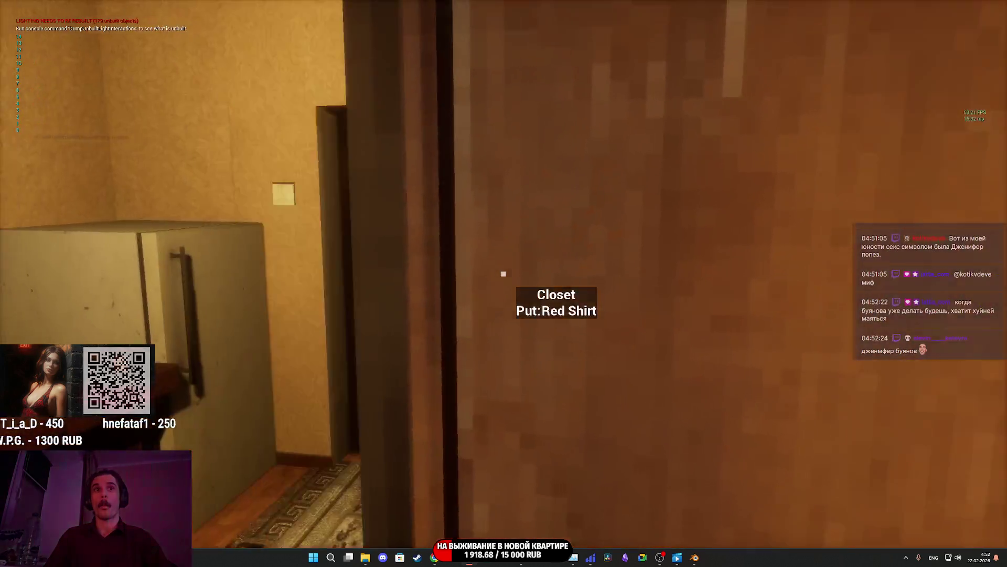
- Walk into the hallway and open the door to view the red-shirted character
key("w")
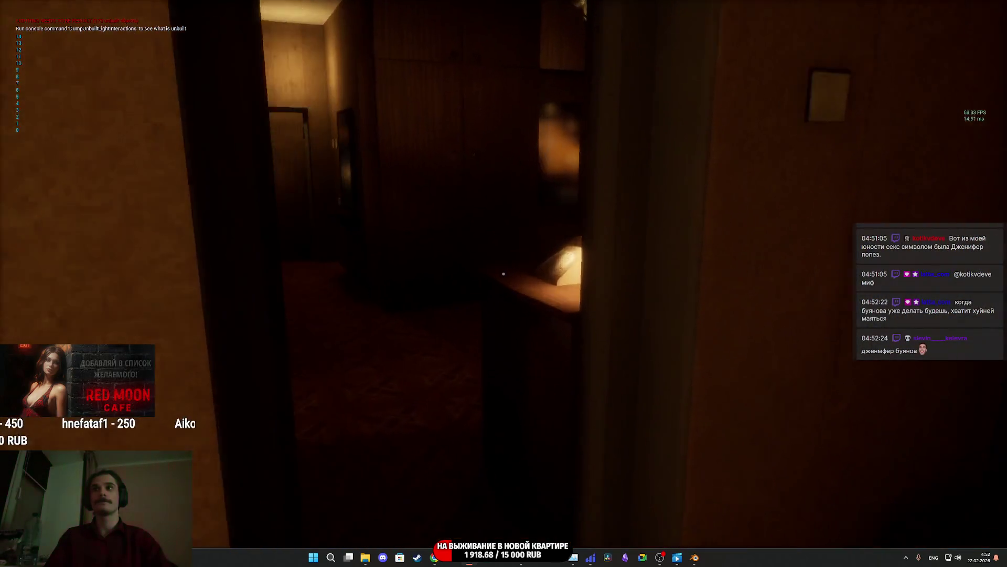
key("e")
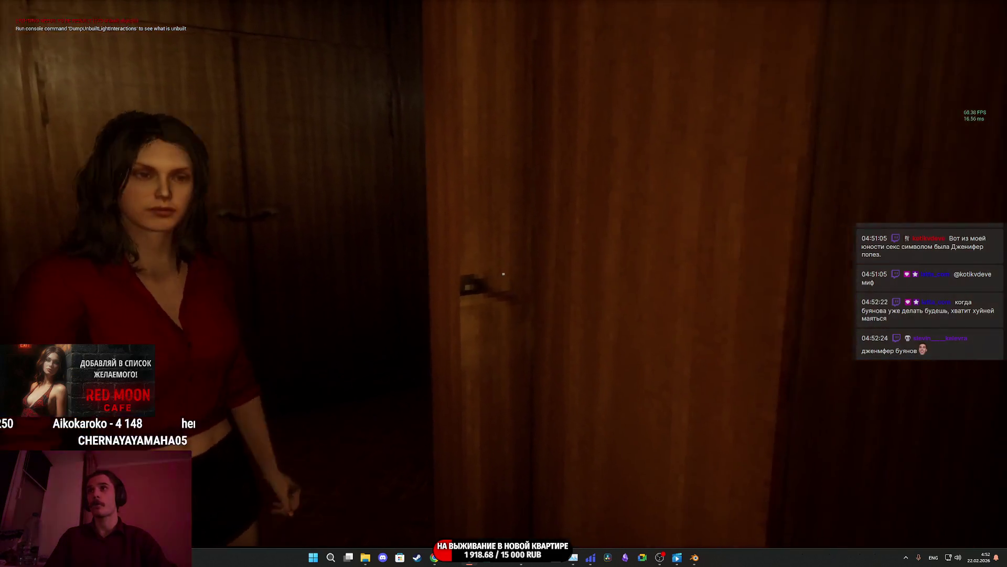
key("e")
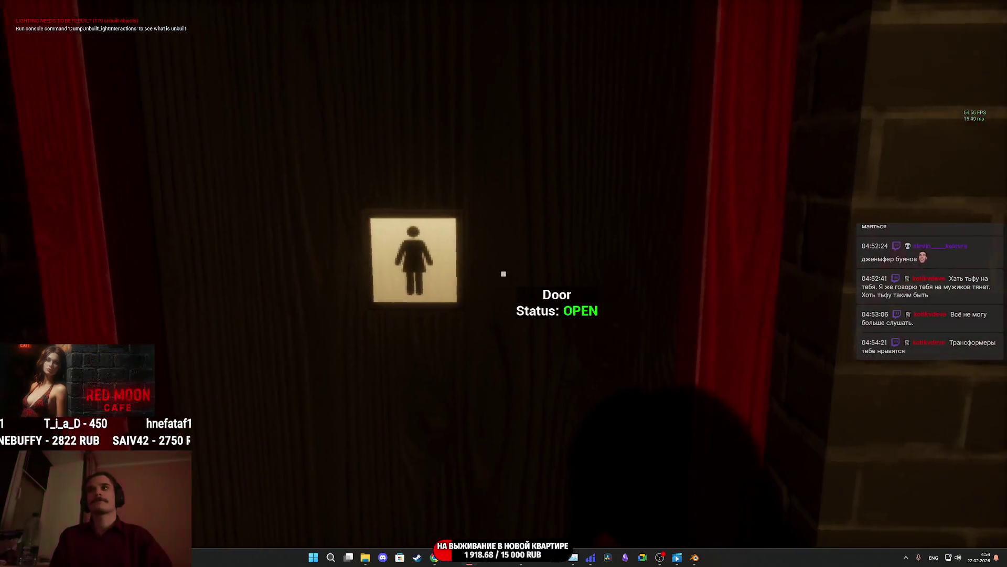
- Turn off the café main light and walk up to the jukebox and back
key("e")
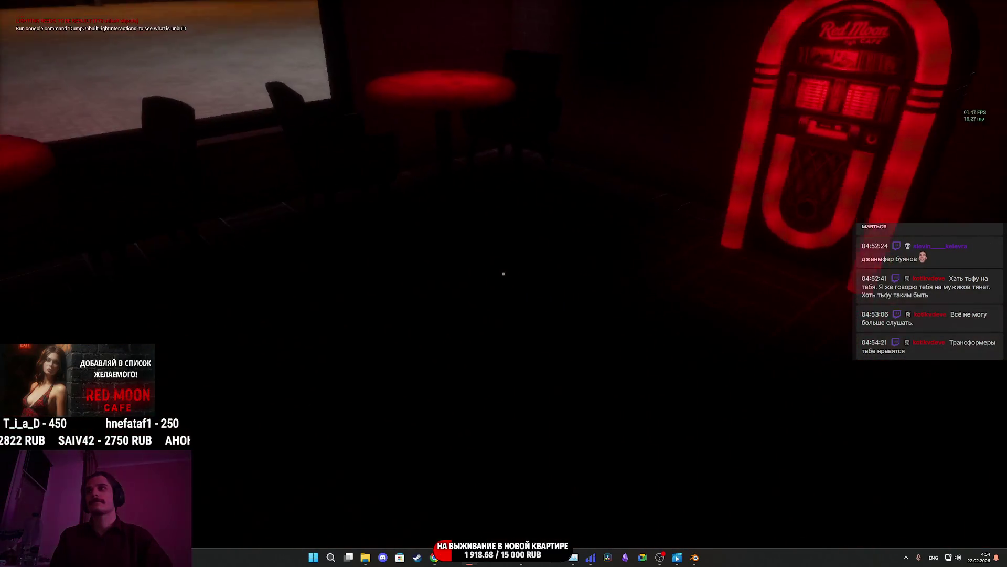
key("w")
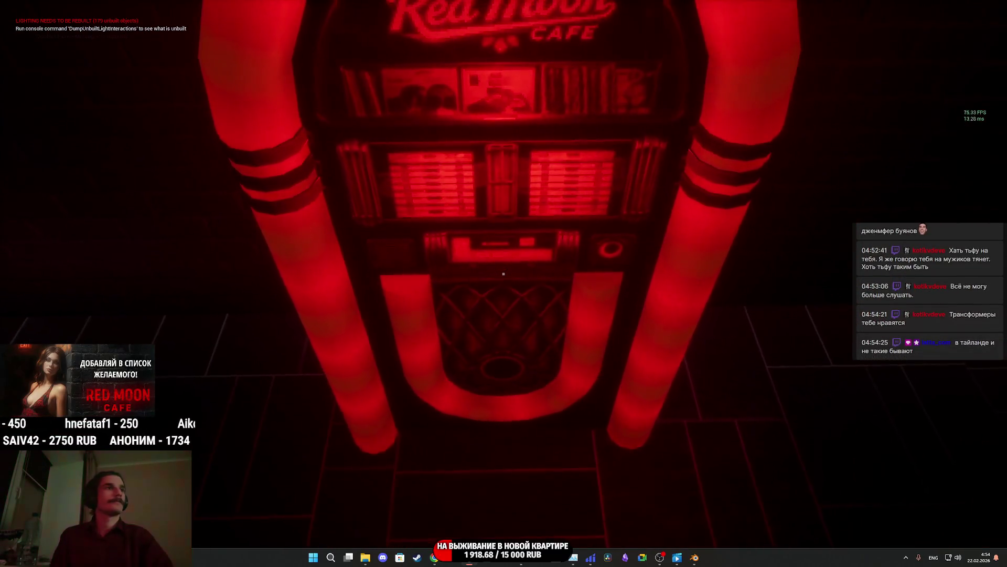
key("s")
- Stop the Play-in-Editor session with Esc and bring Blender to the front
key("F8")
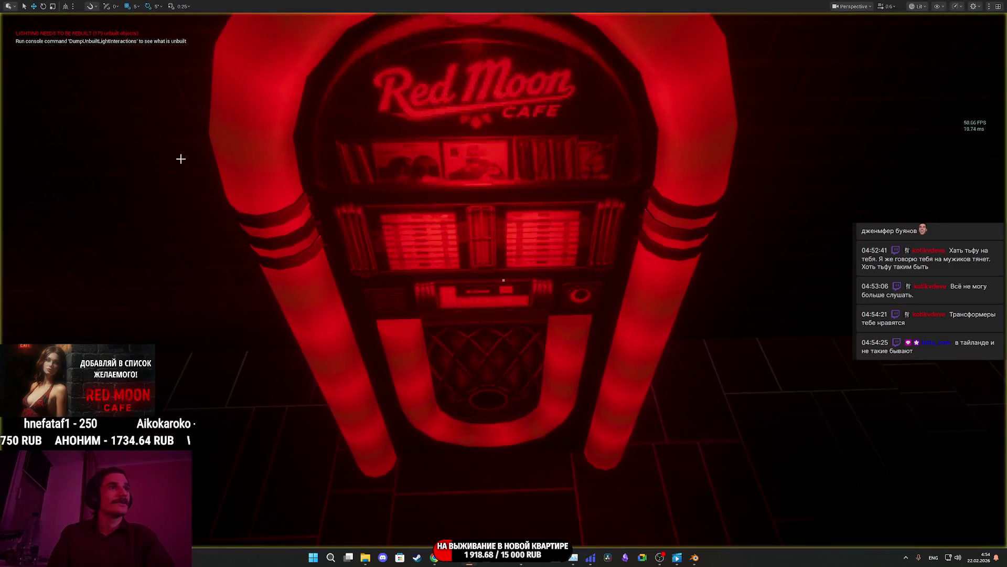
left_click(180, 160)
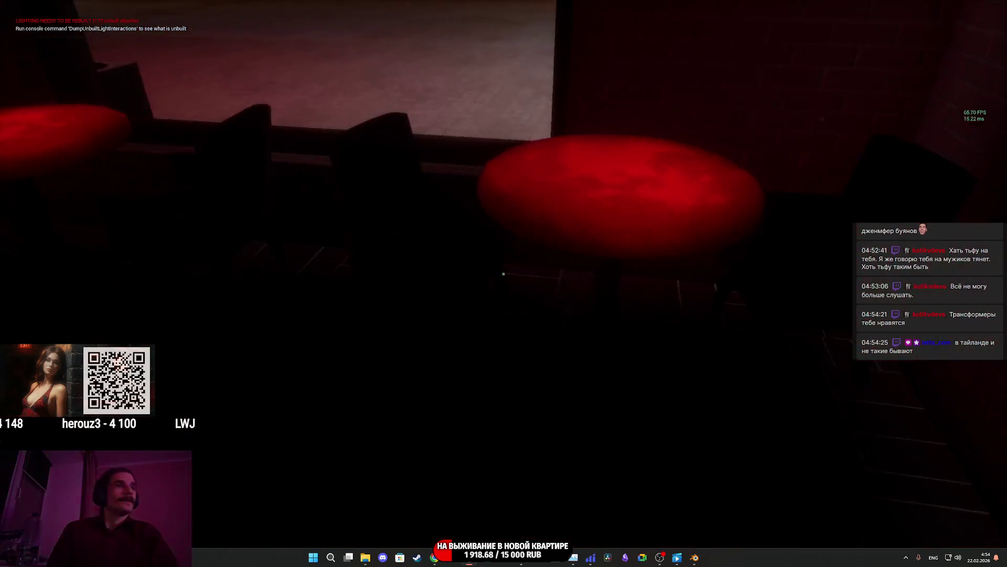
key("Escape")
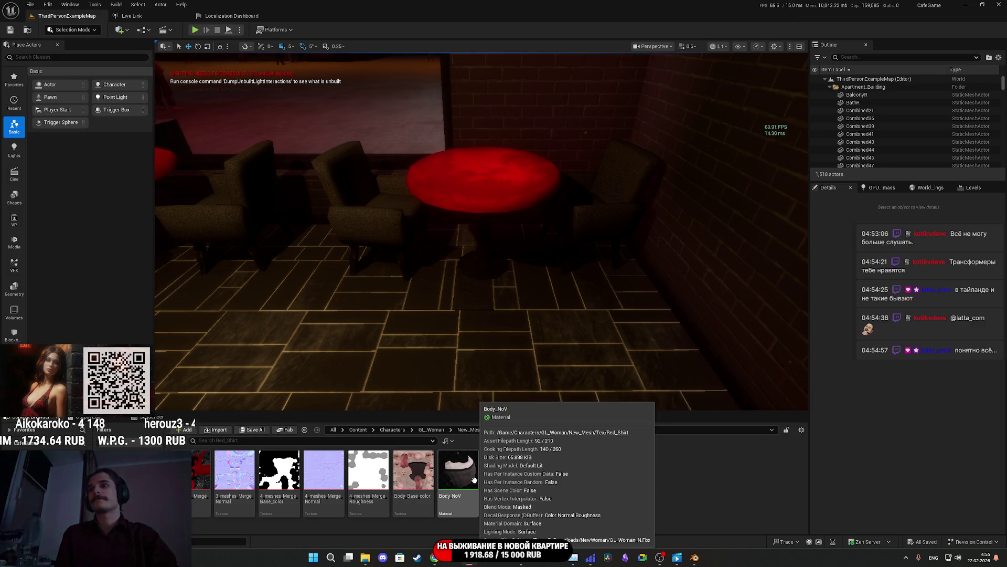
mouse_move(468, 557)
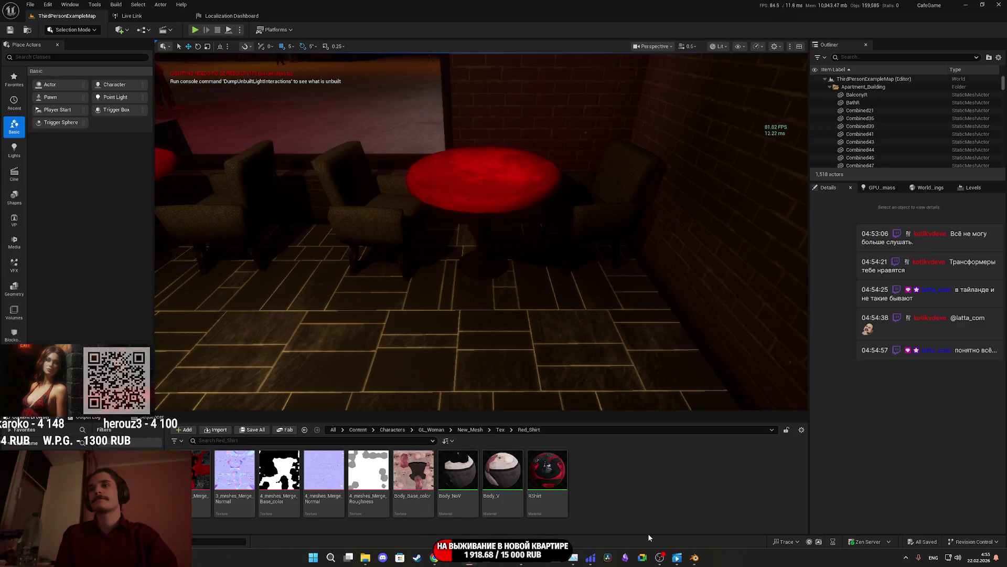
left_click(694, 557)
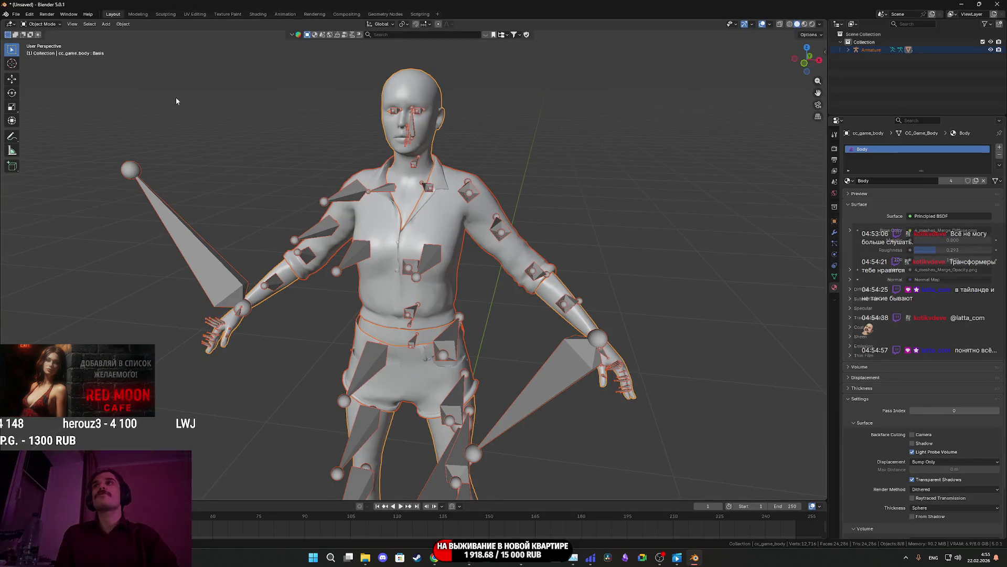
- Start a new General scene, discarding changes, and delete the default camera, cube and light
left_click(16, 14)
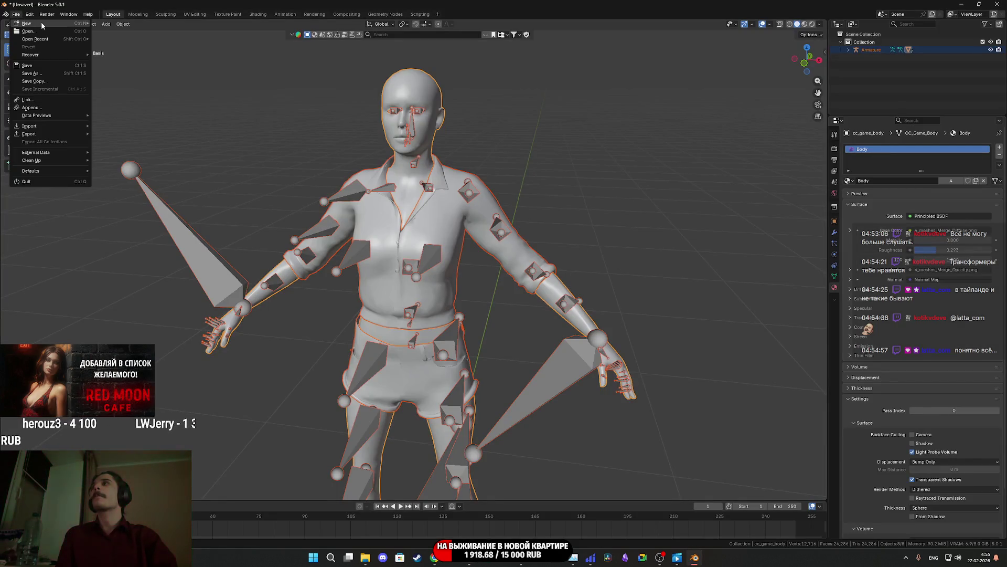
mouse_move(79, 23)
left_click(129, 25)
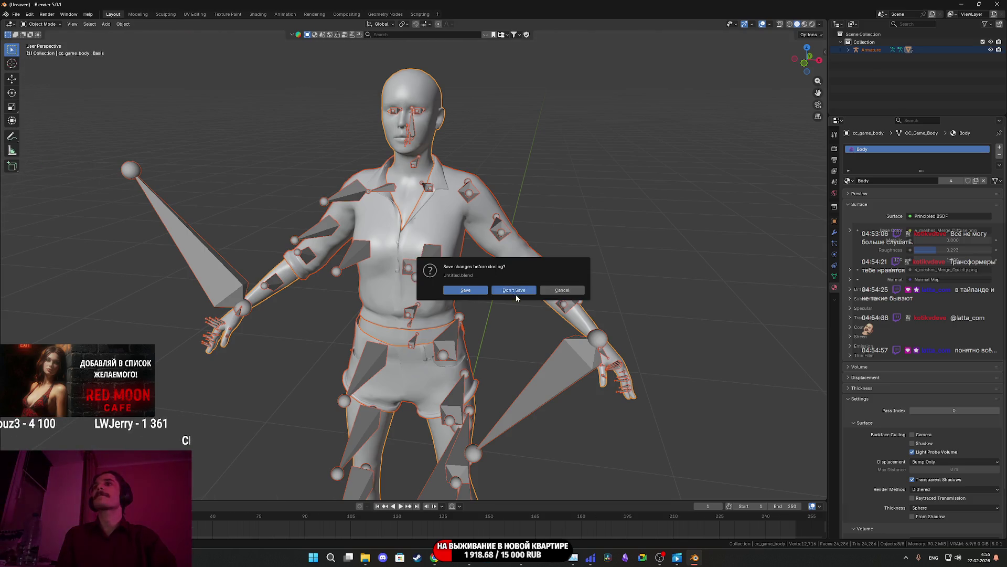
left_click(516, 296)
mouse_move(603, 407)
left_mouse_down()
mouse_move(236, 90)
mouse_move(237, 78)
left_mouse_up()
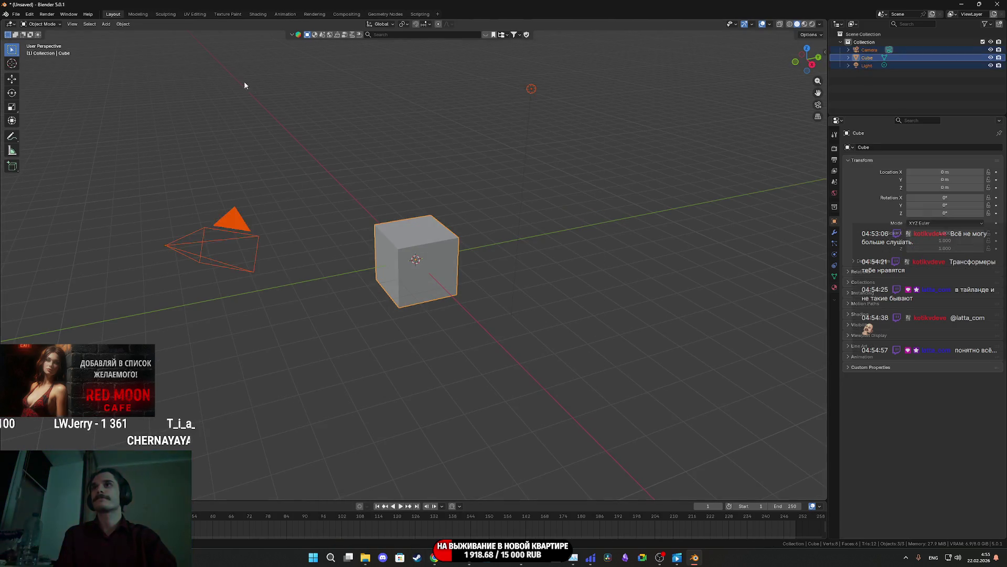
key("Delete")
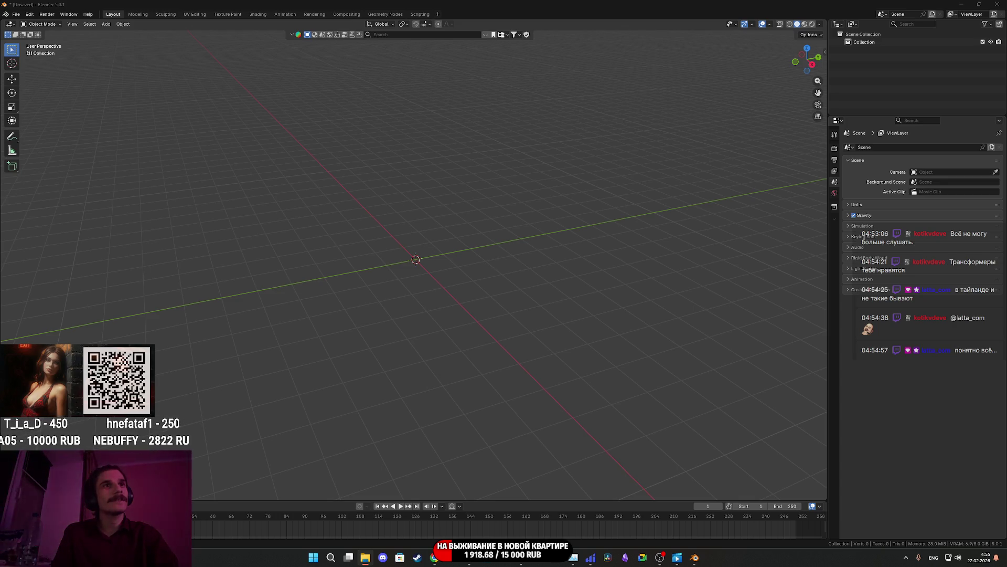
- Import the Black_Coat FBX, delete the camisole mesh and rename the body's material to Body
left_click_drag(491, 279, 410, 290)
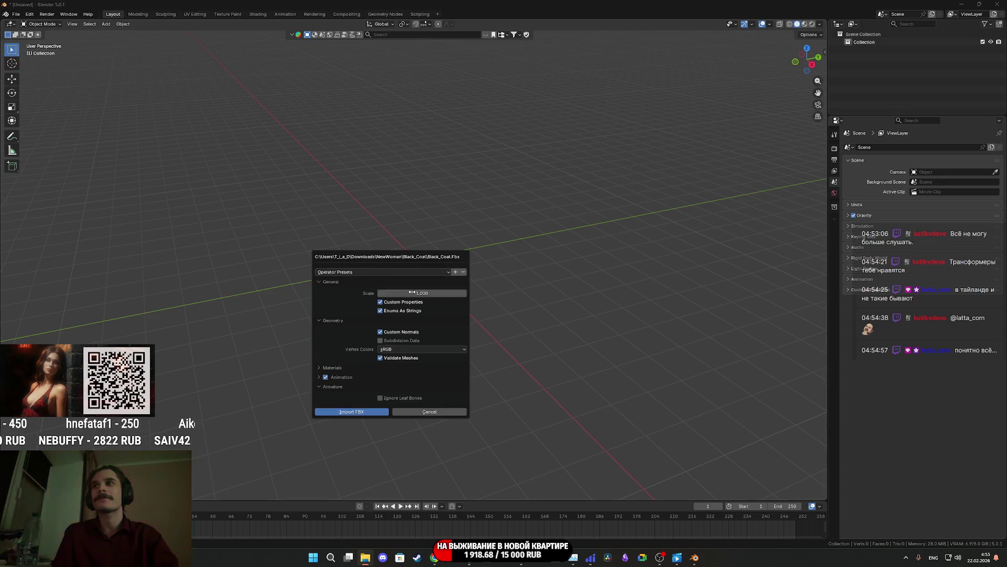
left_click(374, 411)
key("KP_Decimal")
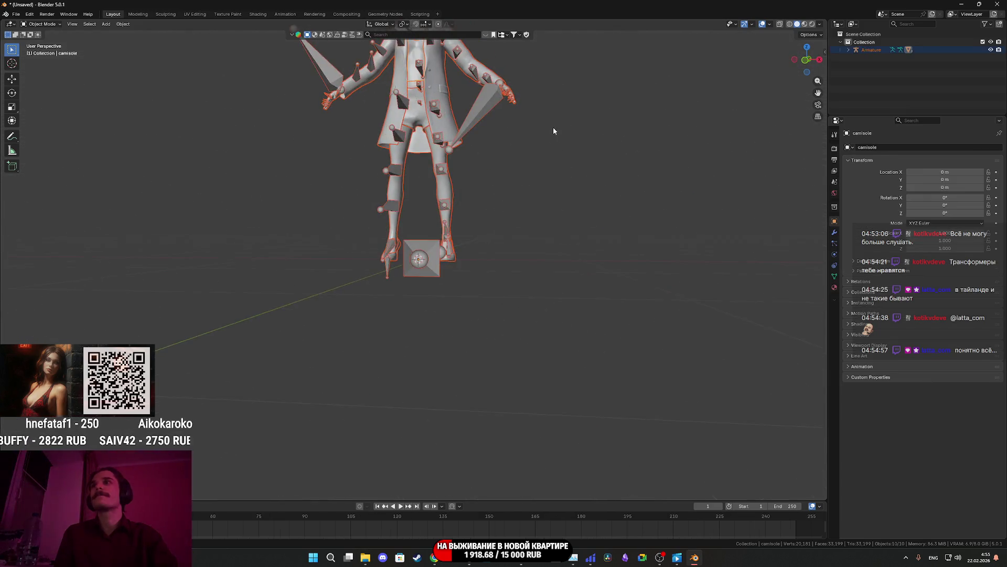
key("Delete")
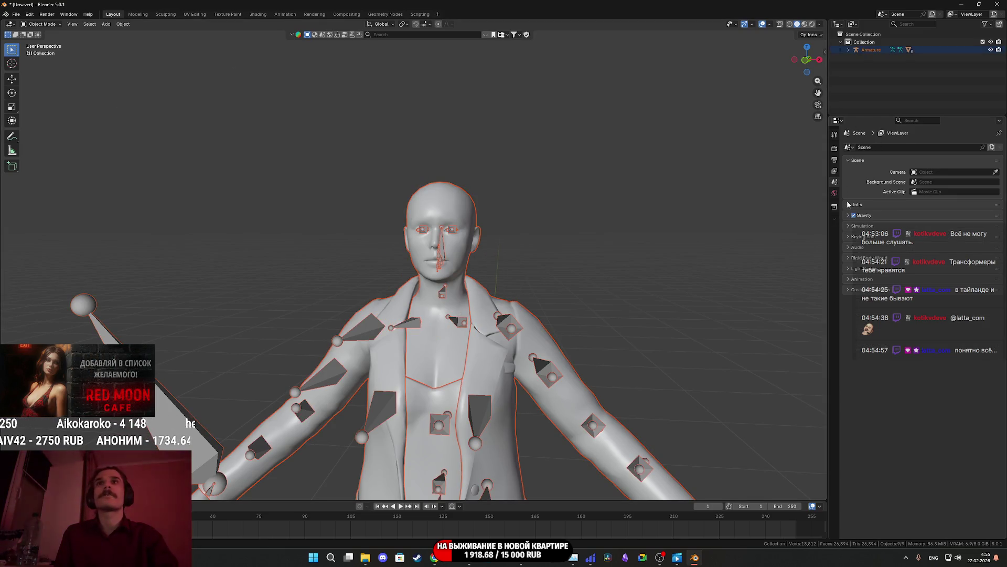
left_click(467, 227)
left_click(835, 287)
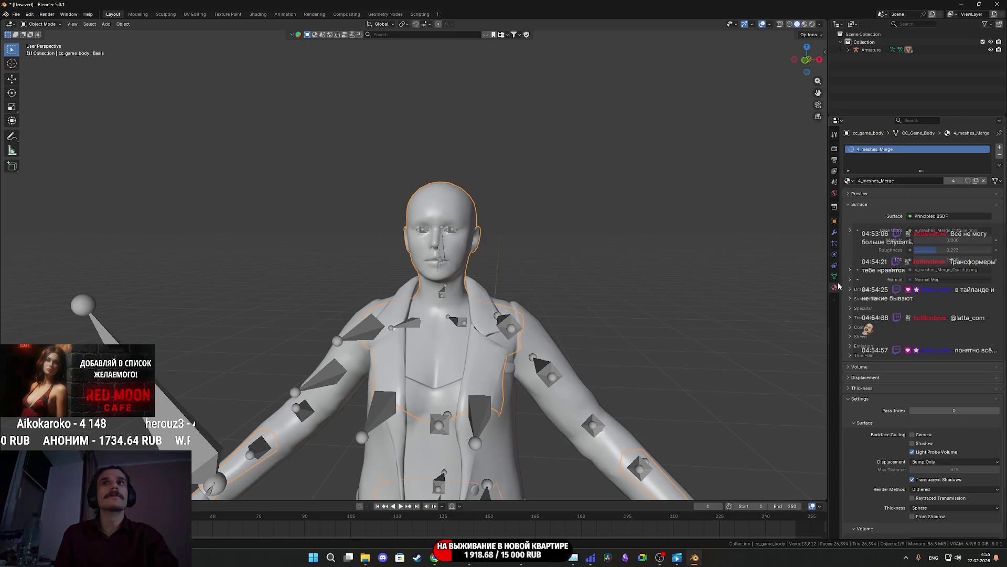
type("y")
key("Return")
key("a")
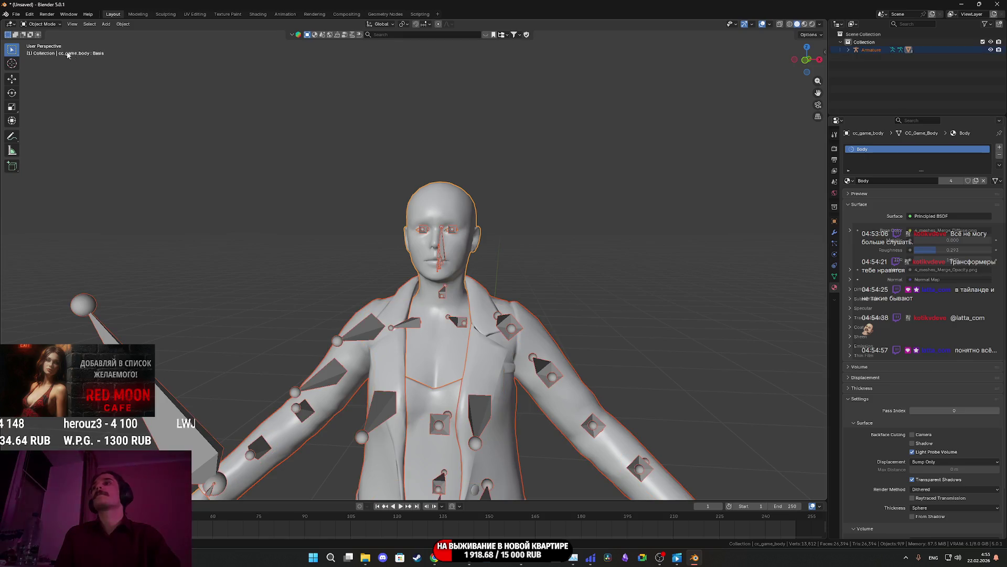
left_click(18, 15)
mouse_move(32, 134)
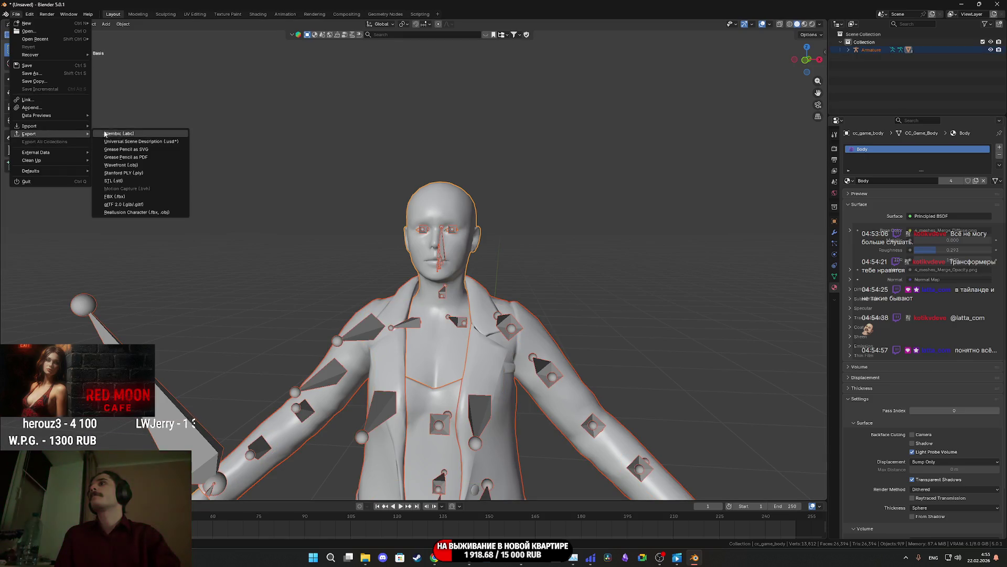
left_click(133, 193)
left_click(583, 320)
left_click(583, 328, "shift")
scroll(552, 331, "down", 3)
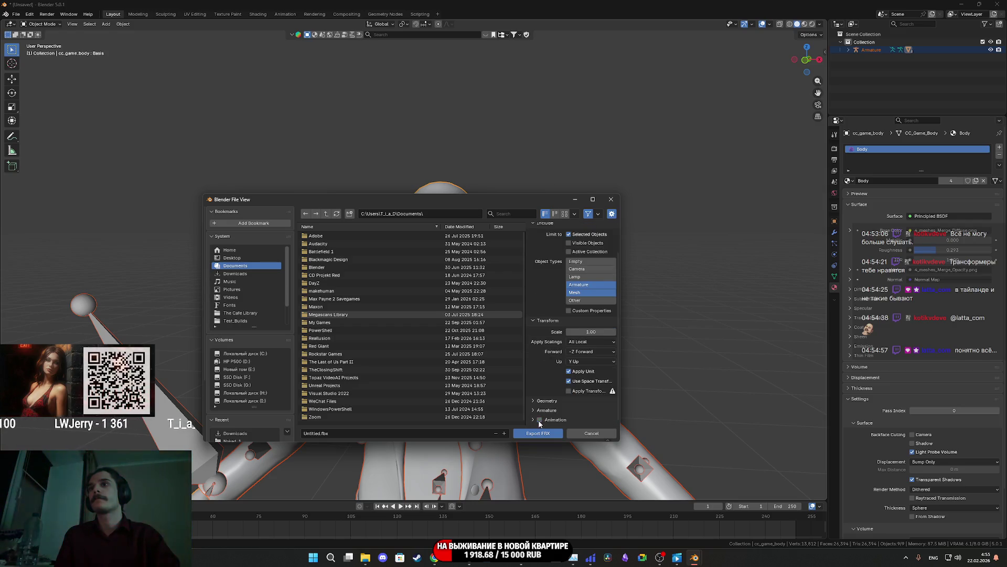
scroll(556, 414, "down", 4)
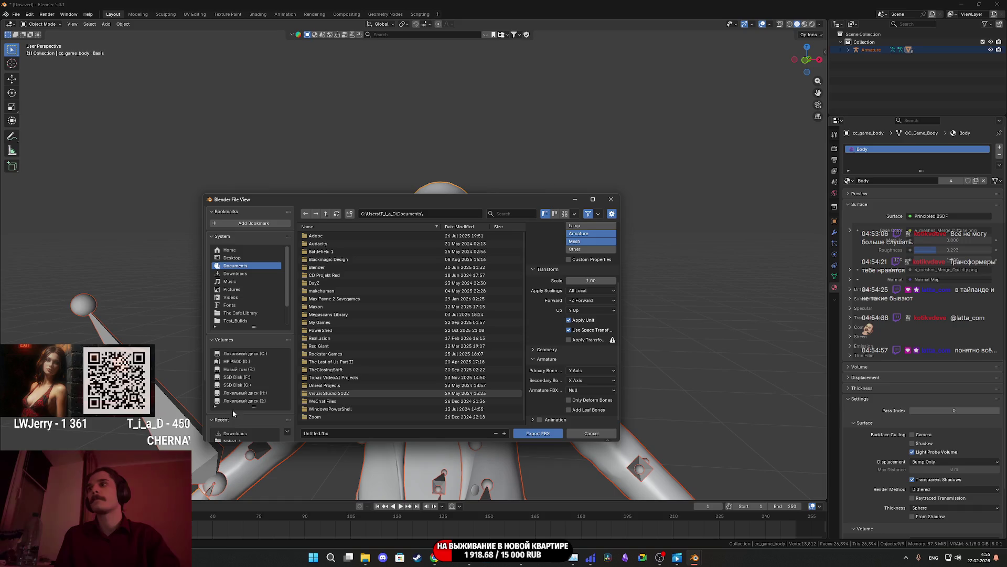
left_click(232, 433)
left_click(374, 433)
type("547656754767698547695476876598")
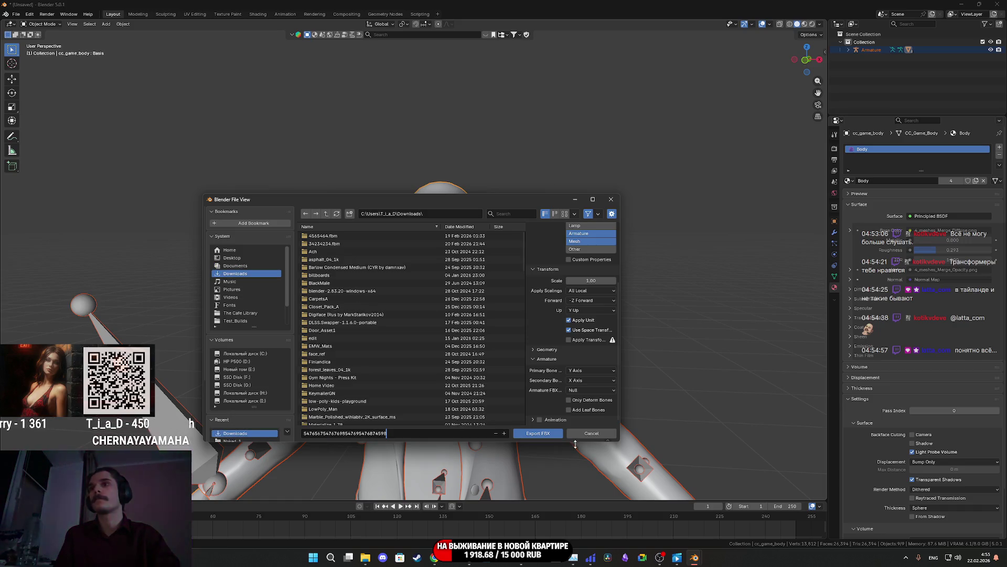
left_click(557, 433)
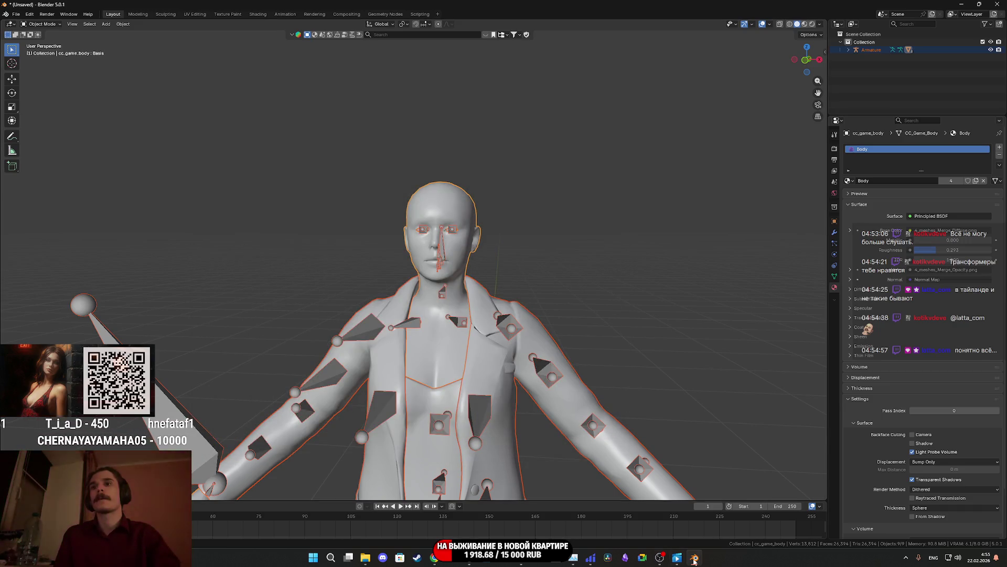
- In Substance Painter, close the export results and view Fill layer 1's fill settings, then return to Unreal
left_click(521, 557)
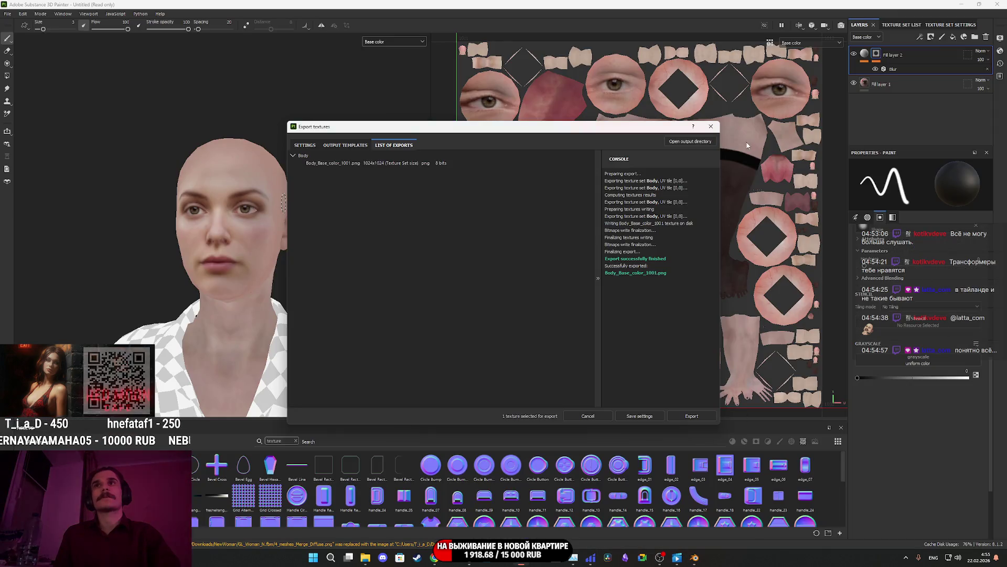
left_click(710, 127)
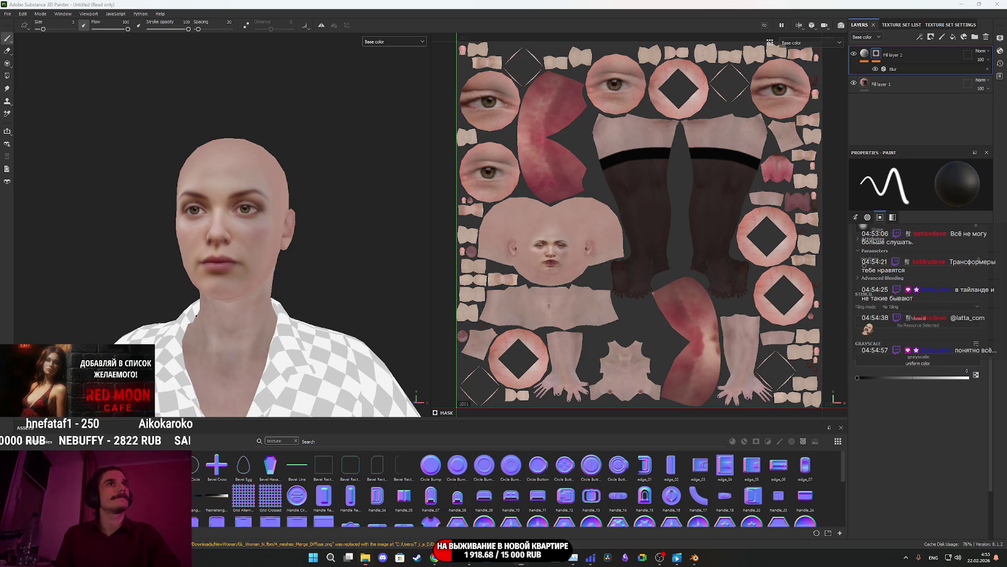
left_click(549, 350)
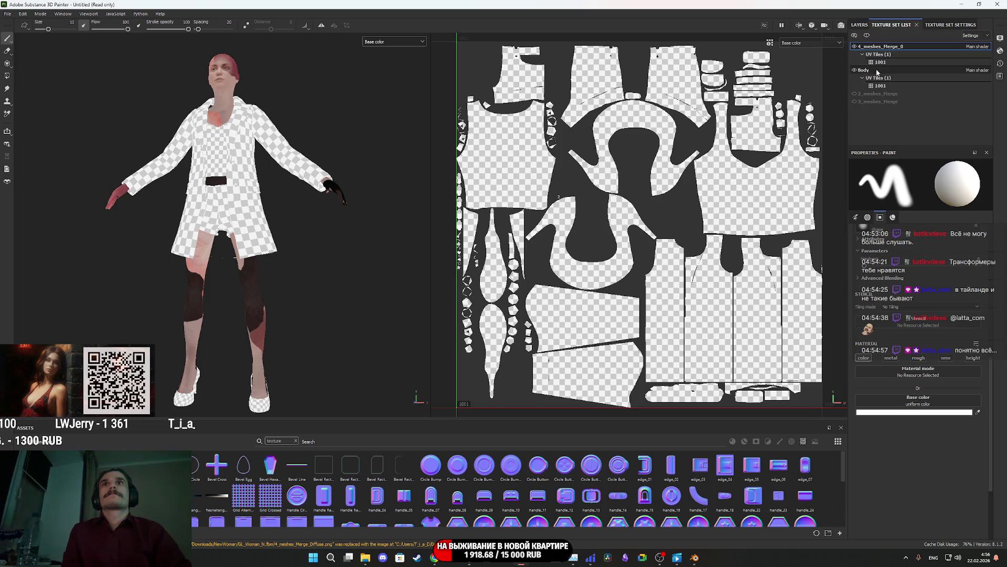
left_click(866, 85)
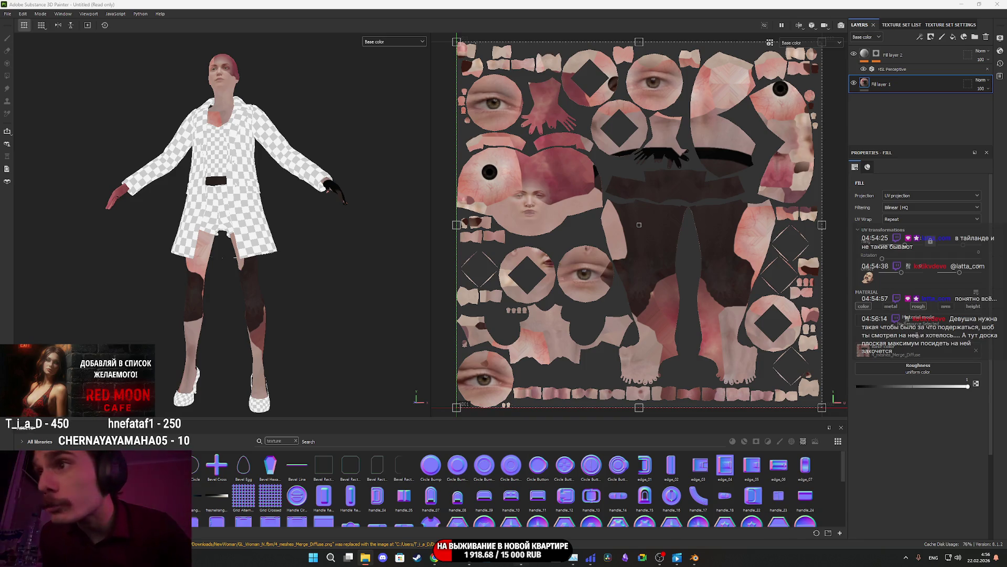
mouse_move(523, 562)
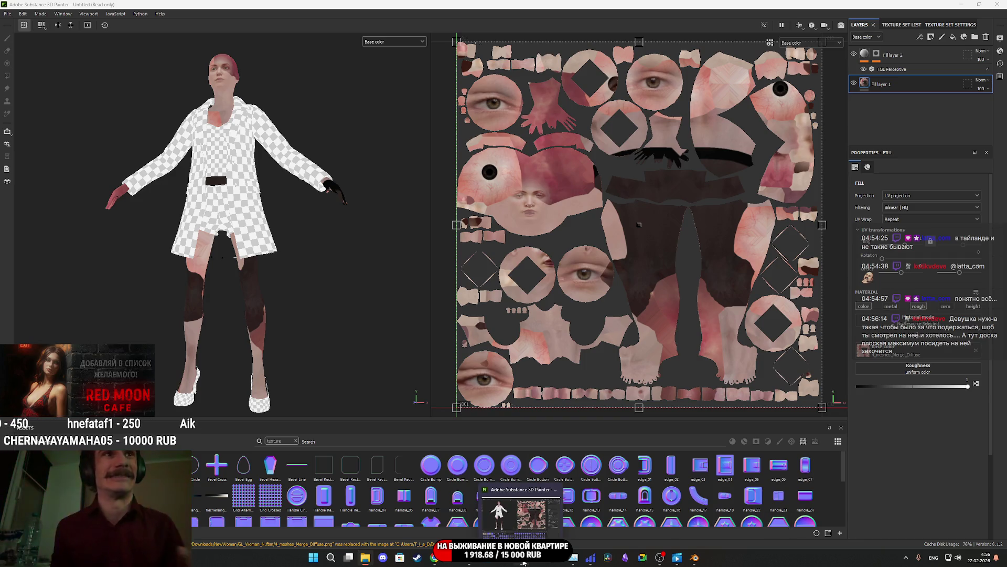
left_click(474, 562)
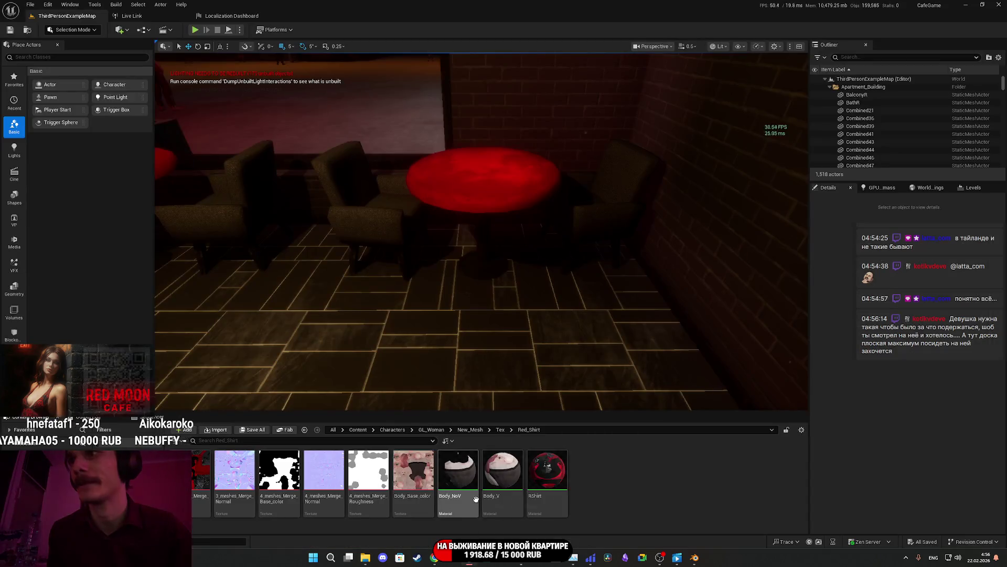
- Go up from Red_Shirt to Tex and open the Black_Coat texture folder
mouse_move(405, 452)
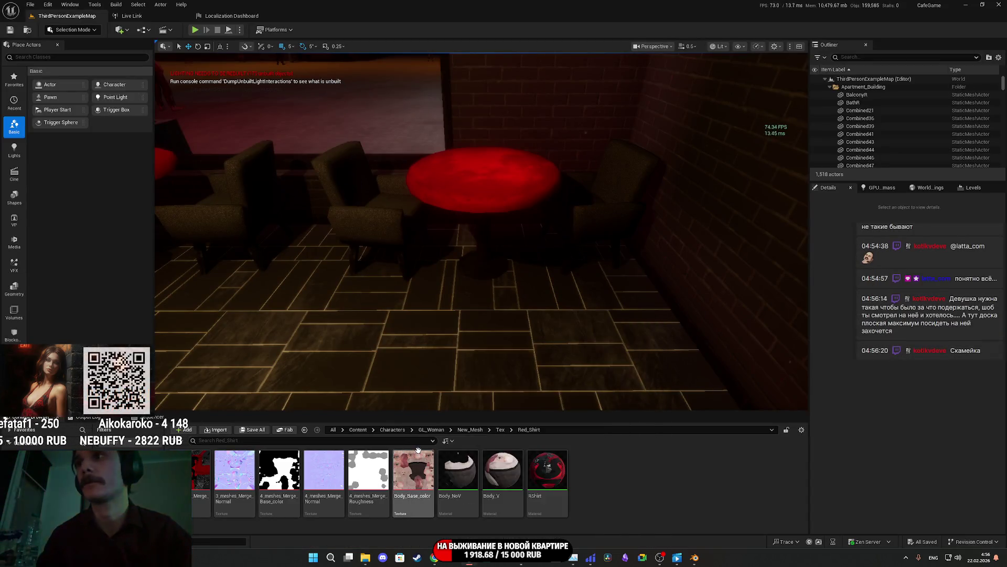
left_click(501, 430)
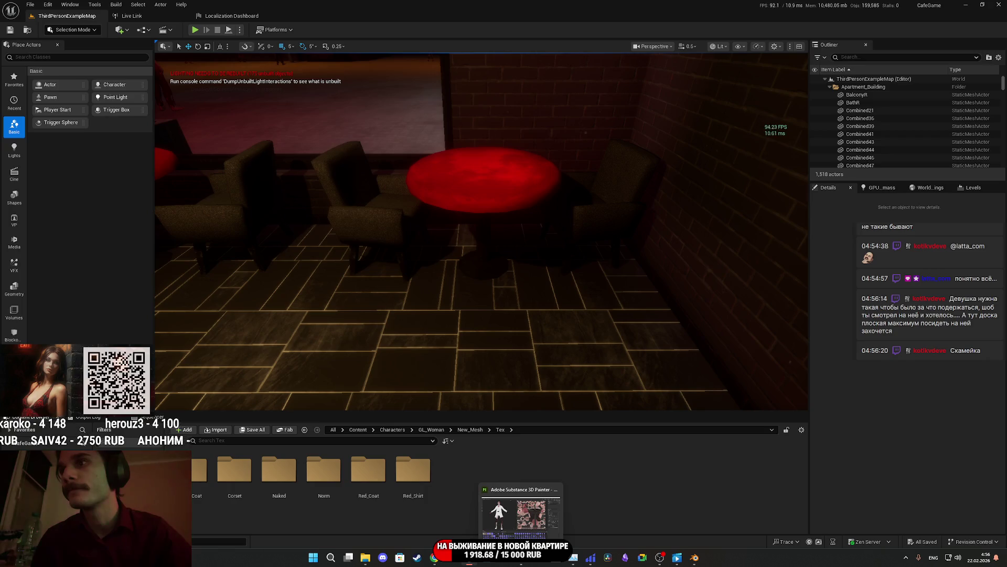
mouse_move(692, 560)
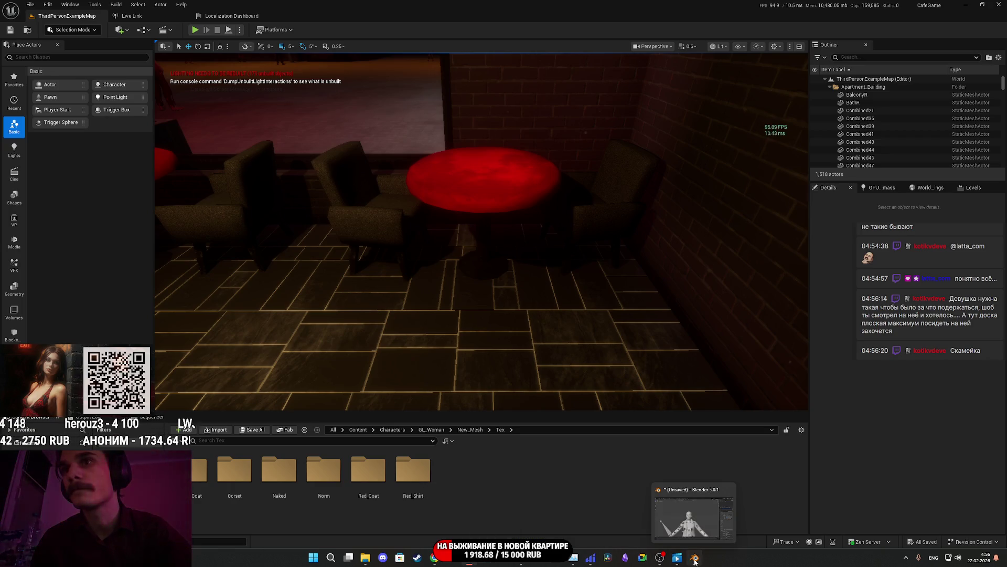
left_click(696, 530)
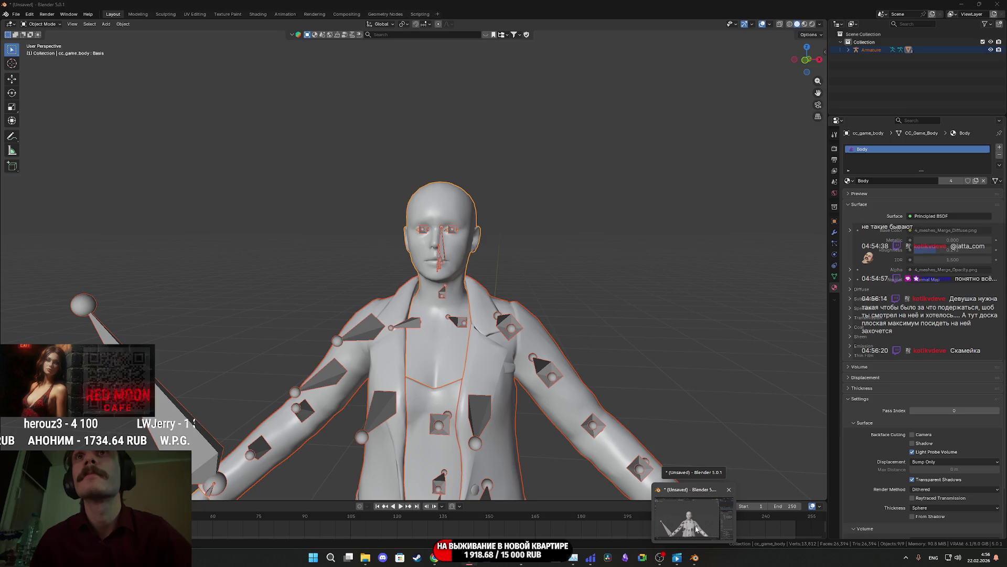
left_click(437, 559)
mouse_move(365, 557)
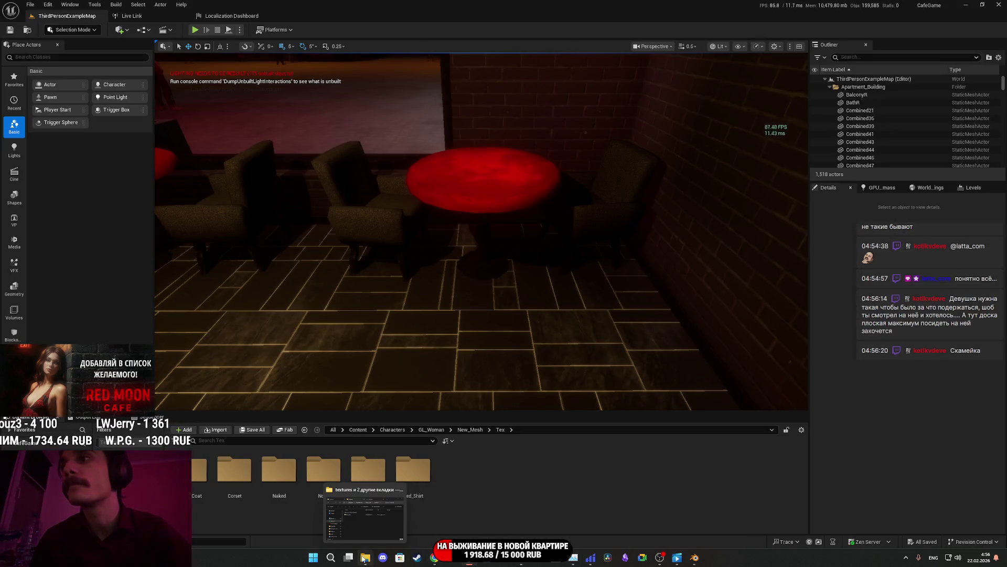
mouse_move(363, 519)
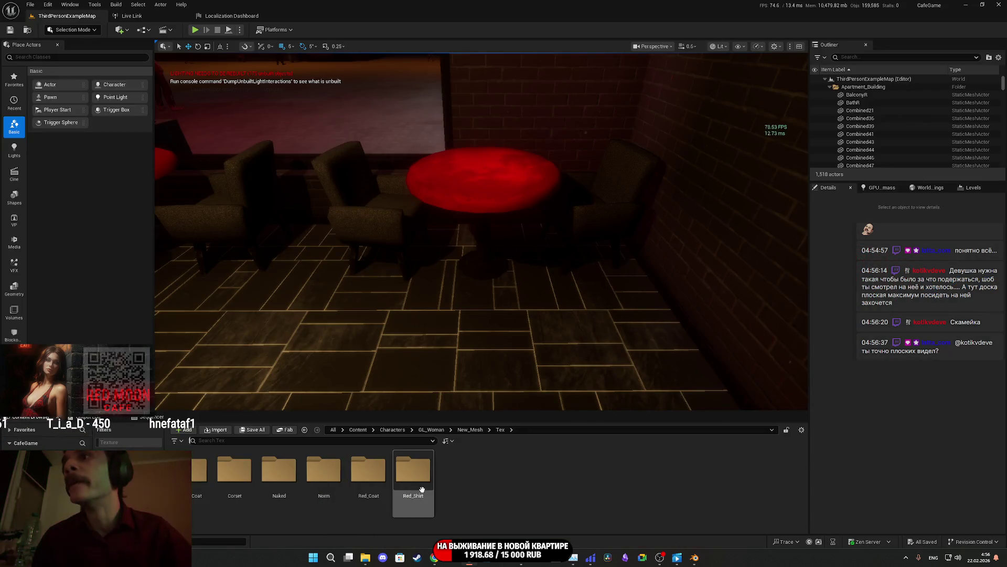
double_click(202, 471)
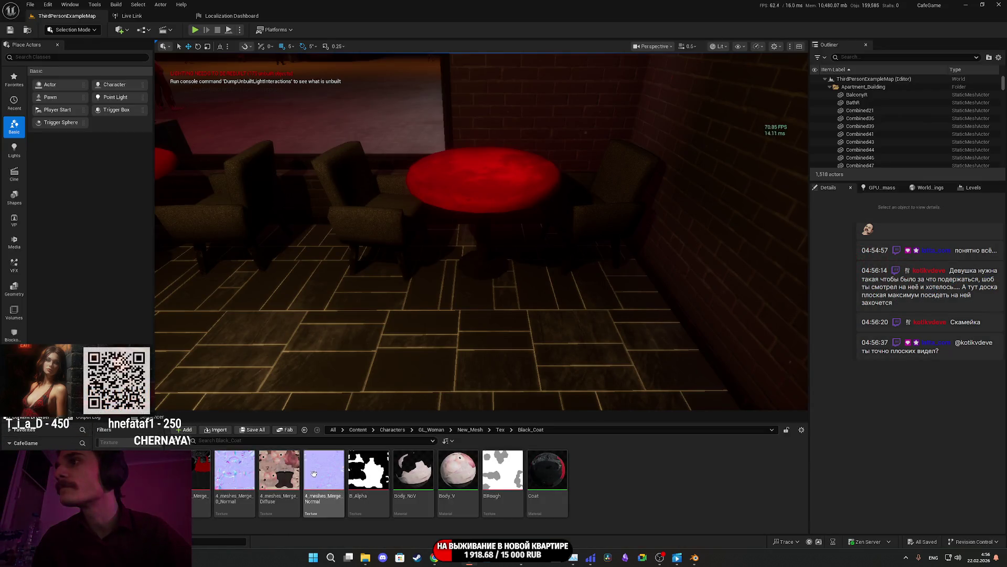
right_click(285, 468)
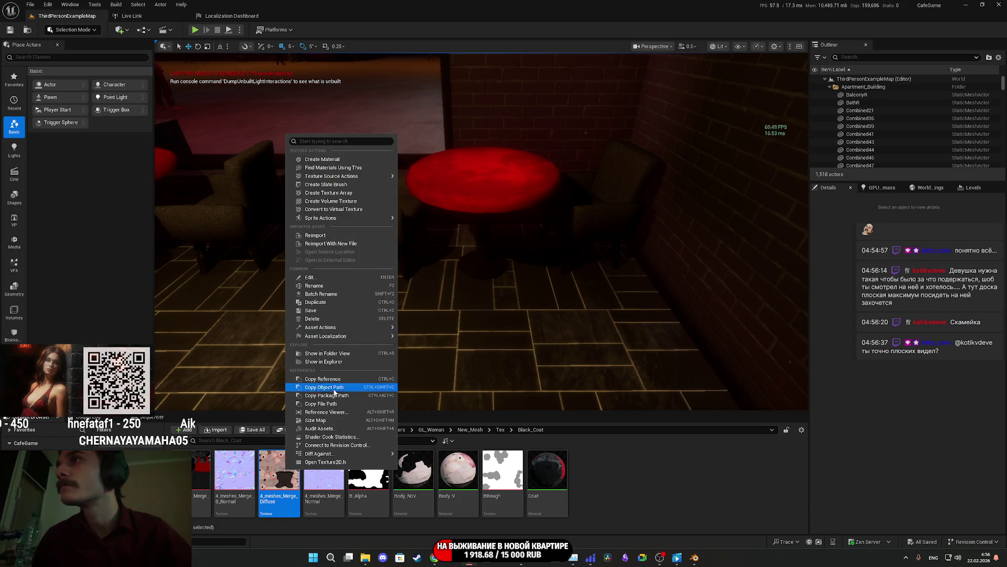
- Export 4_meshes_Merge_Diffuse as a PNG named 565675 into Downloads
mouse_move(336, 328)
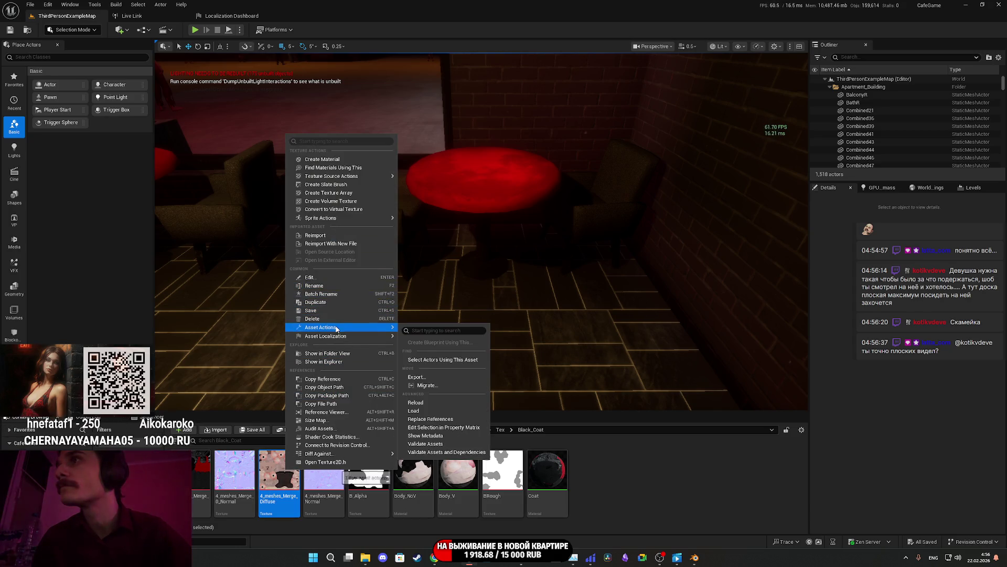
left_click(419, 377)
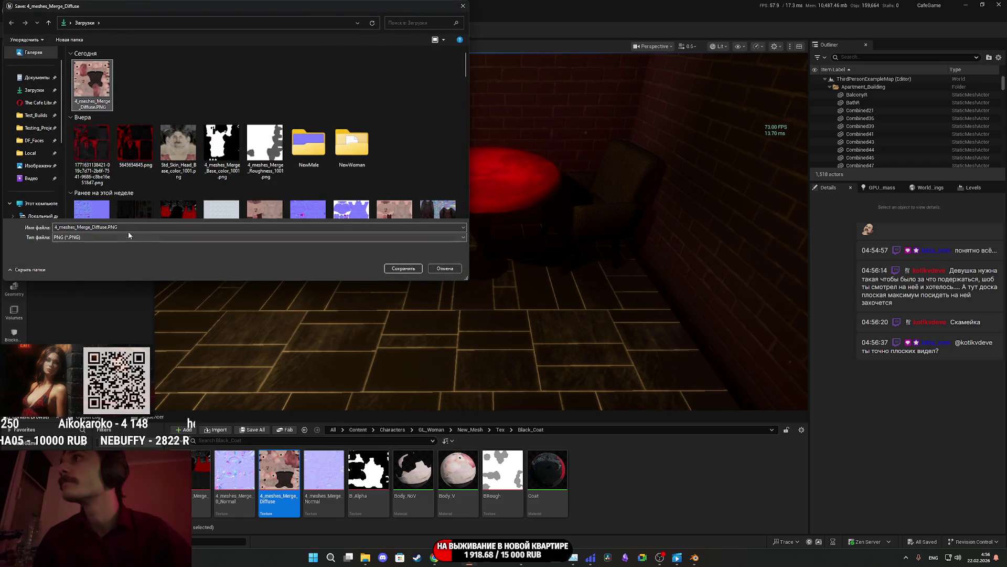
double_click(148, 228)
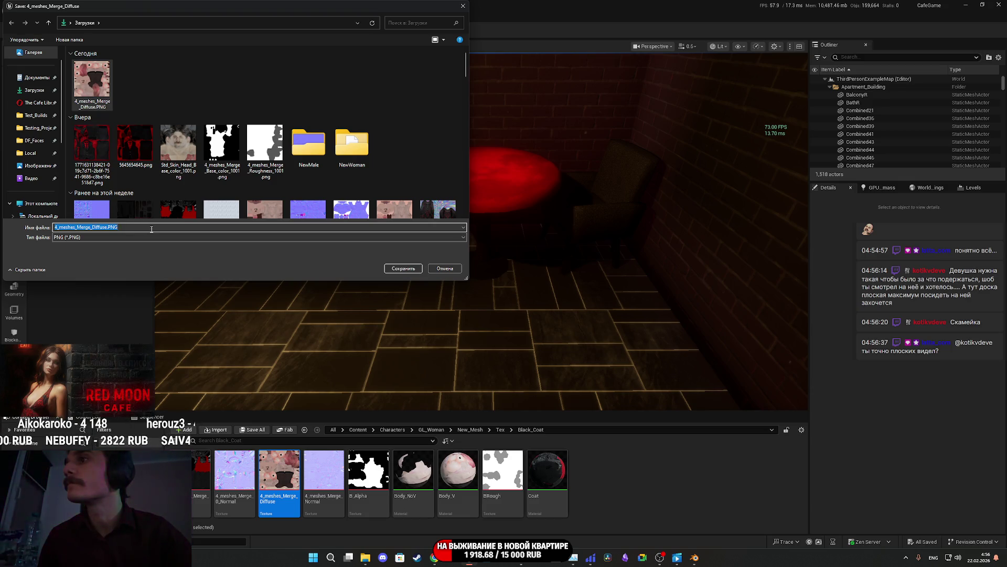
type("565675")
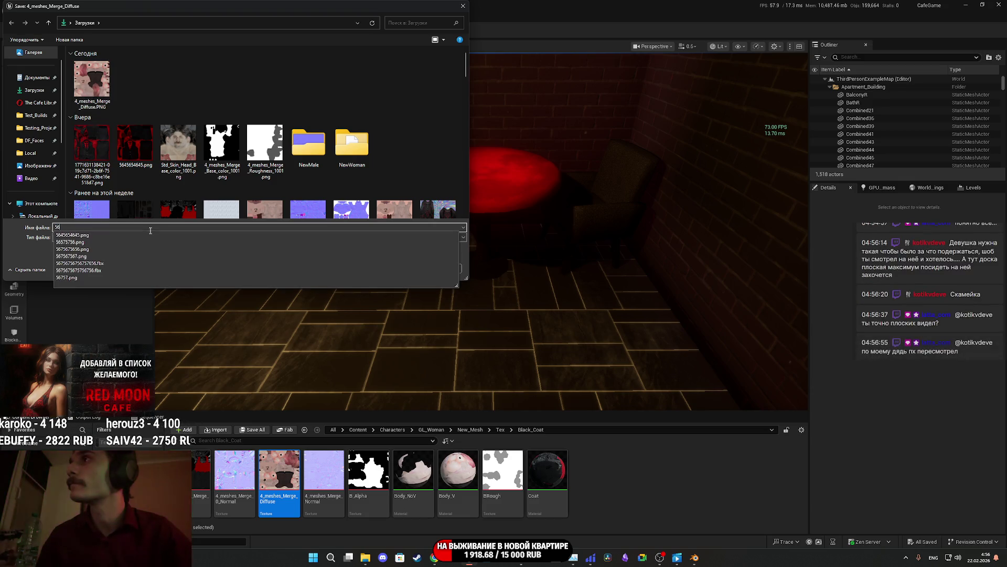
left_click(402, 268)
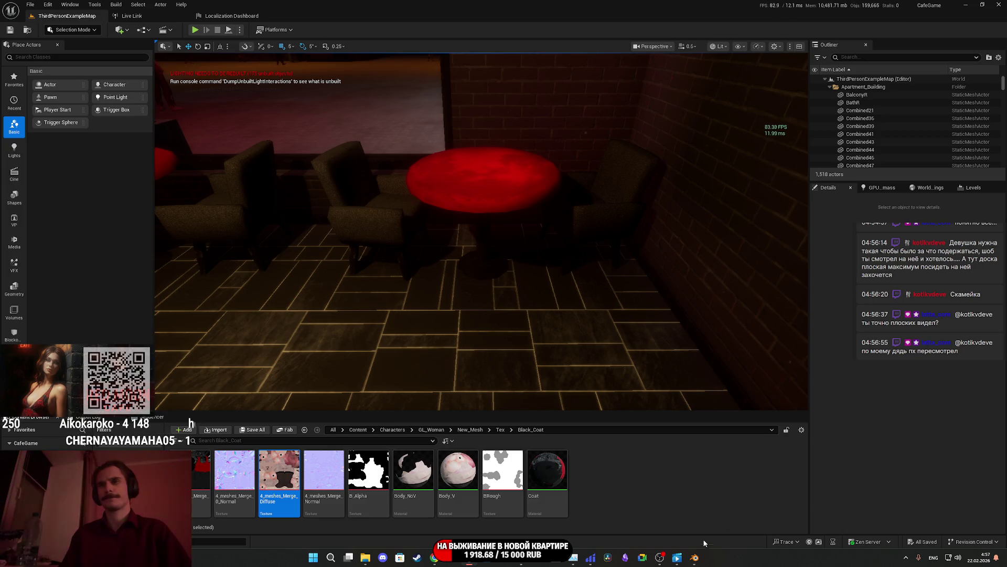
- Switch over to Substance 3D Painter
mouse_move(695, 557)
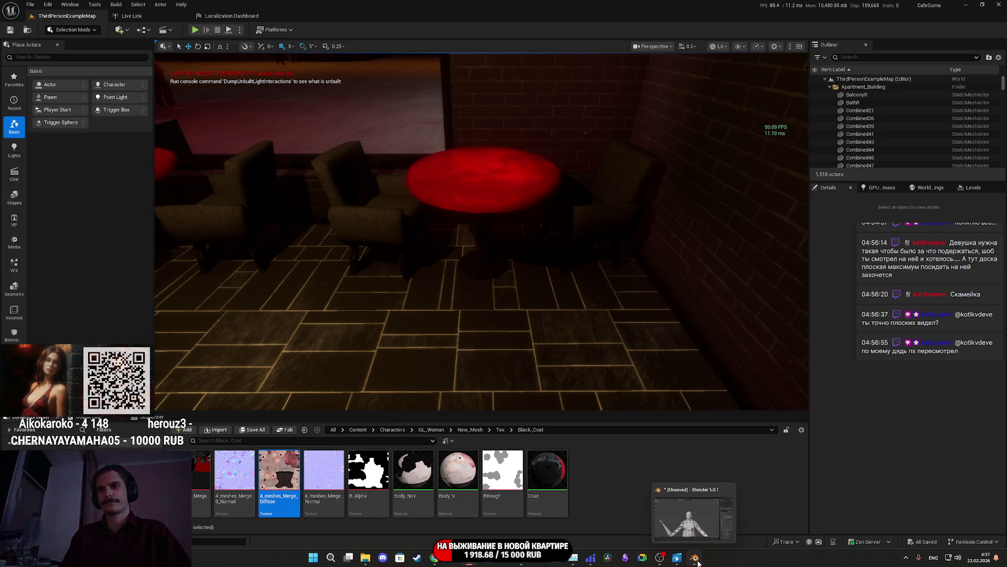
mouse_move(523, 562)
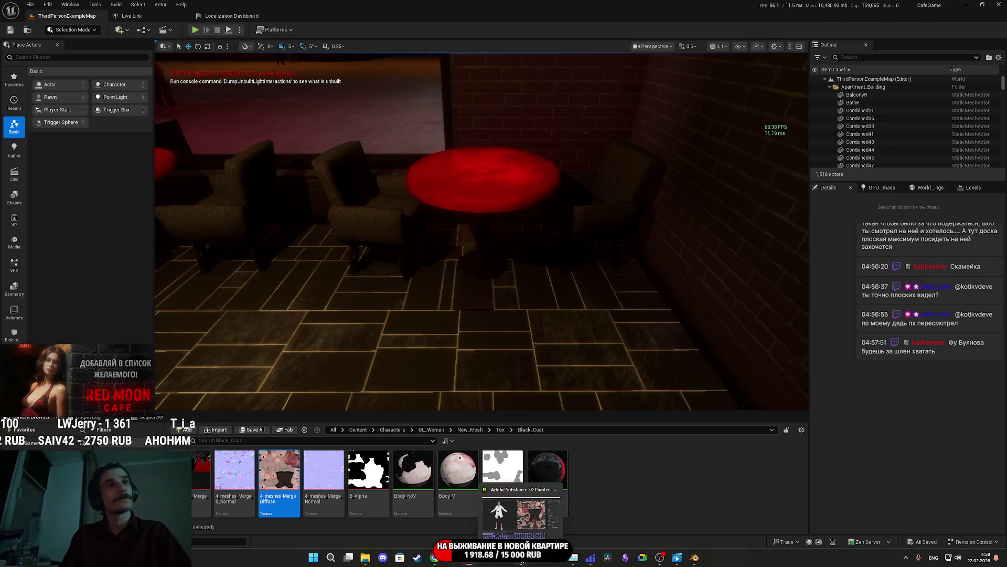
key("alt+Tab")
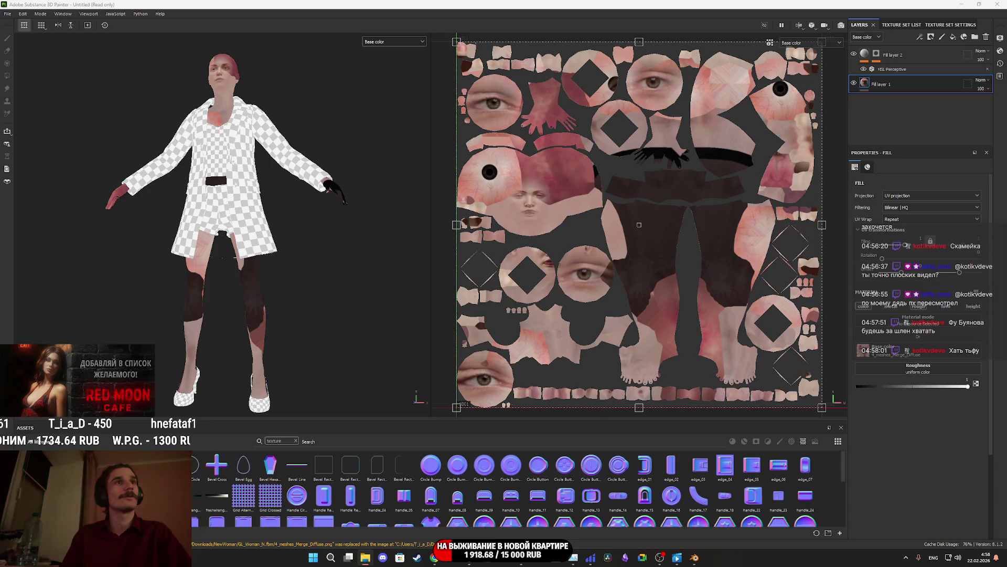
- Import the 565675 PNG into the project's assets as a texture
left_click_drag(821, 452, 631, 482)
left_click(604, 199)
left_click(618, 228)
left_click(604, 372)
left_click(598, 382)
left_click(564, 385)
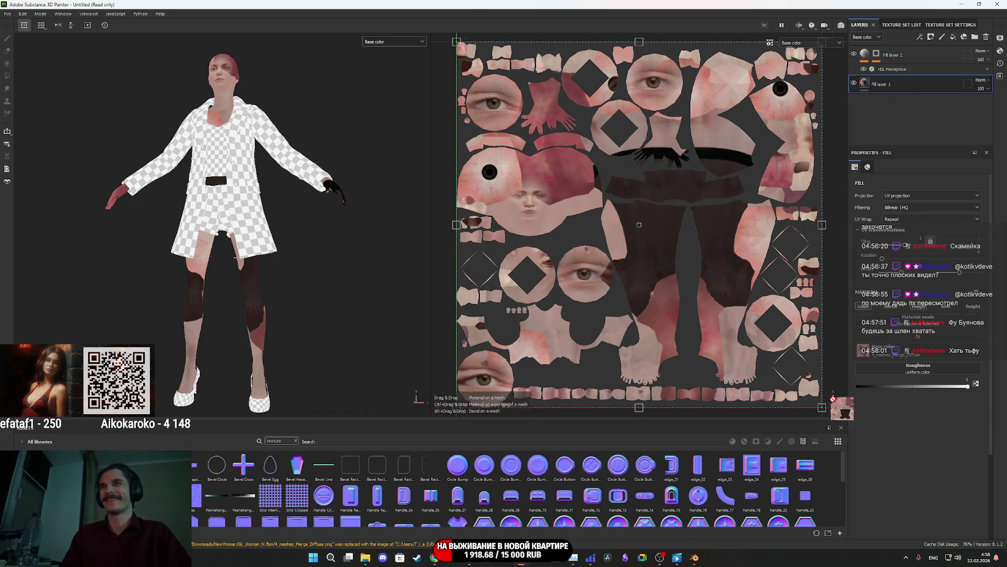
- Open Export Textures with 4_meshes_Merge_0 unchecked, leaving only the Body texture set
scroll(226, 116, "up", 3)
scroll(227, 116, "up", 5)
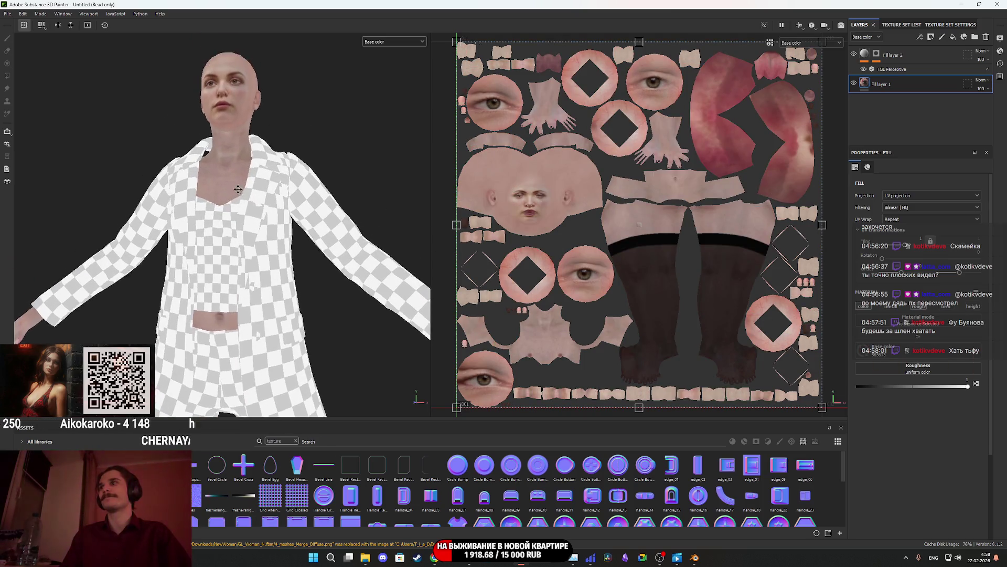
scroll(252, 233, "up", 5)
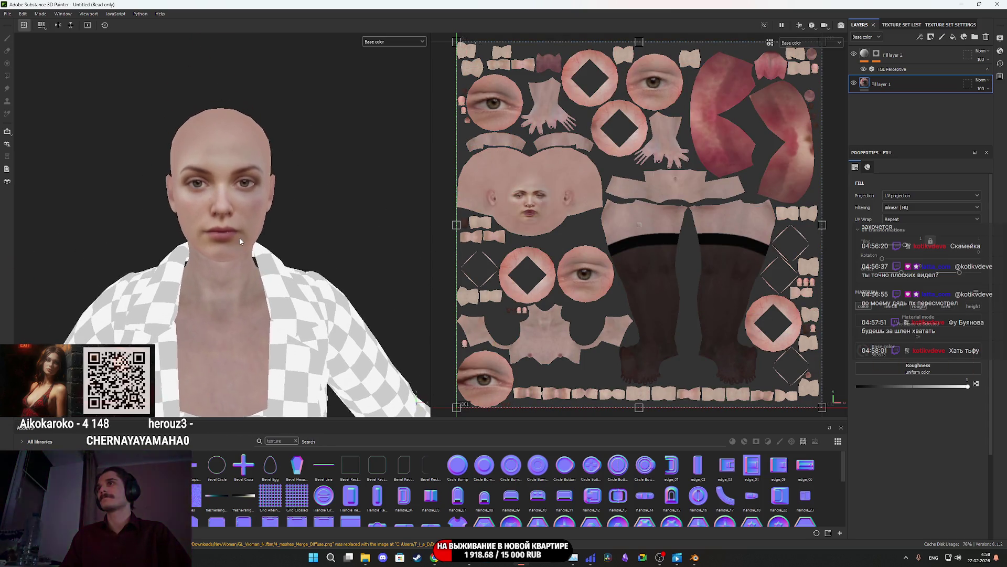
mouse_move(252, 234)
left_mouse_down()
mouse_move(94, 197)
mouse_move(72, 225)
mouse_move(97, 50)
left_mouse_up()
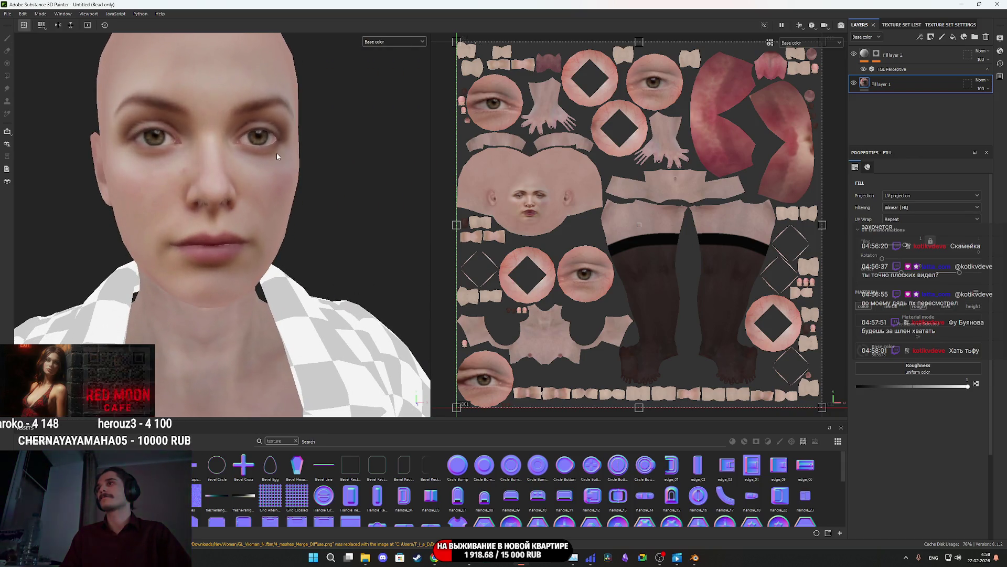
left_click(8, 14)
left_click(32, 145)
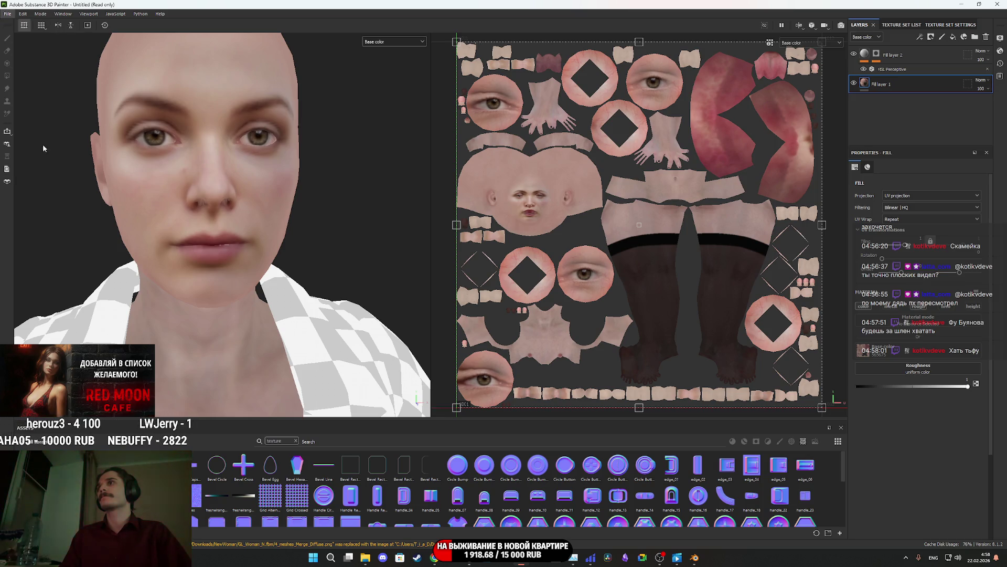
left_click(298, 177)
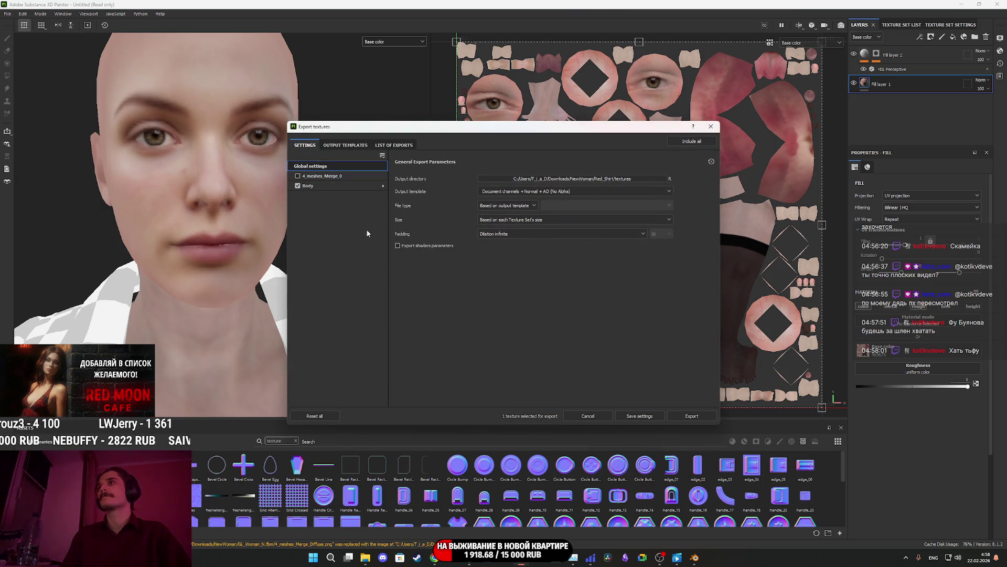
- Export the Body textures into NewWoman's Black_Coat textures folder, then return to Unreal Engine
left_click(648, 179)
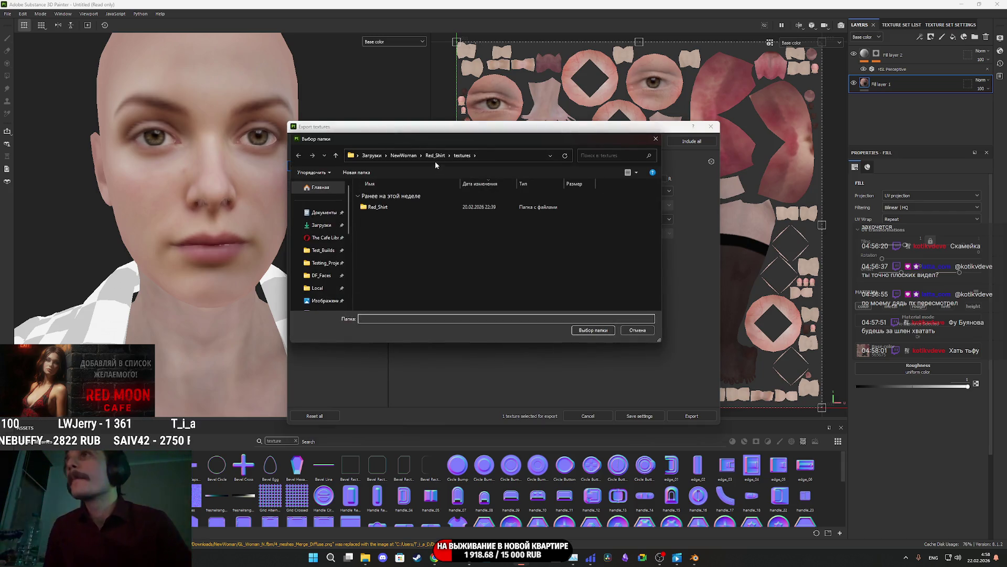
left_click(404, 155)
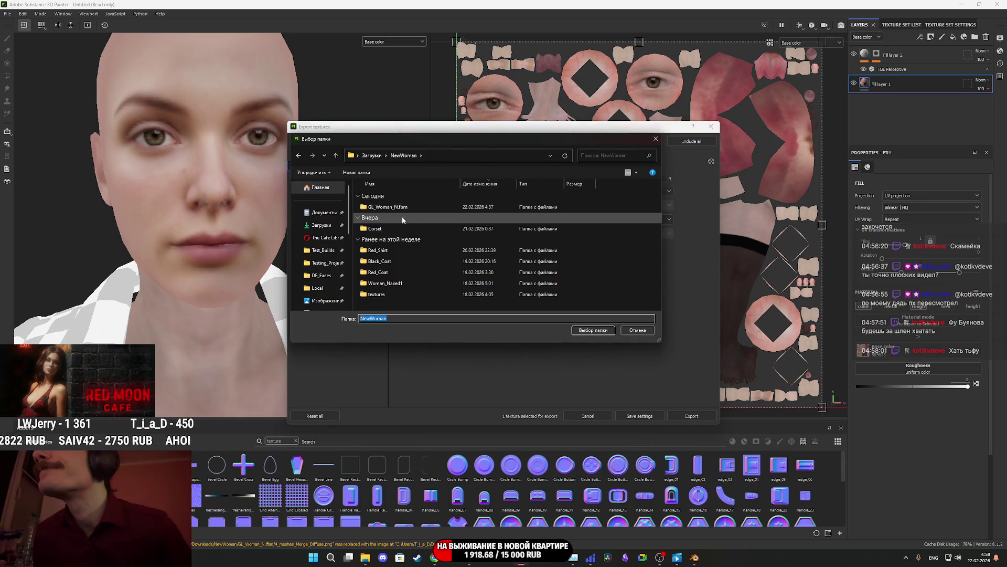
double_click(390, 263)
double_click(391, 208)
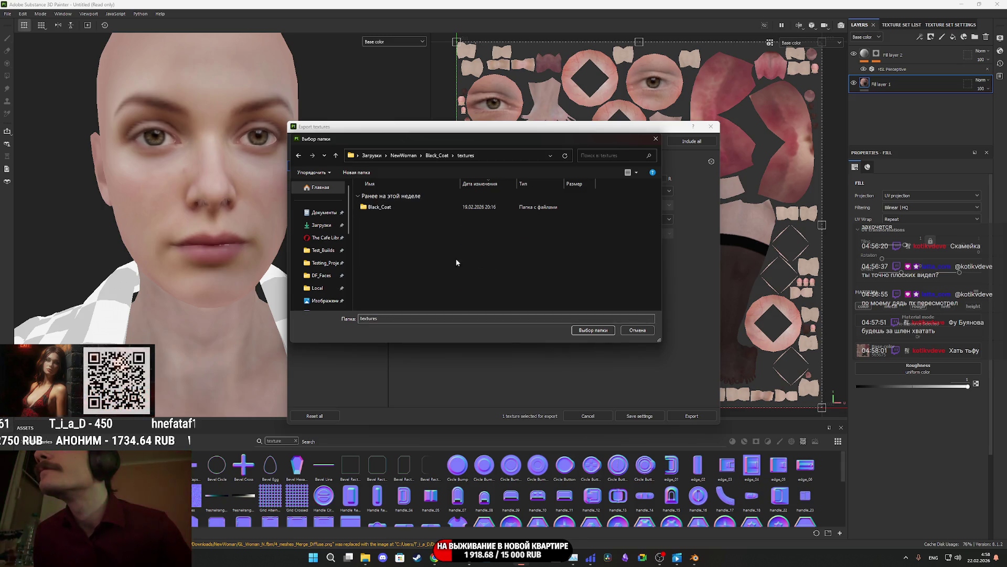
left_click(593, 330)
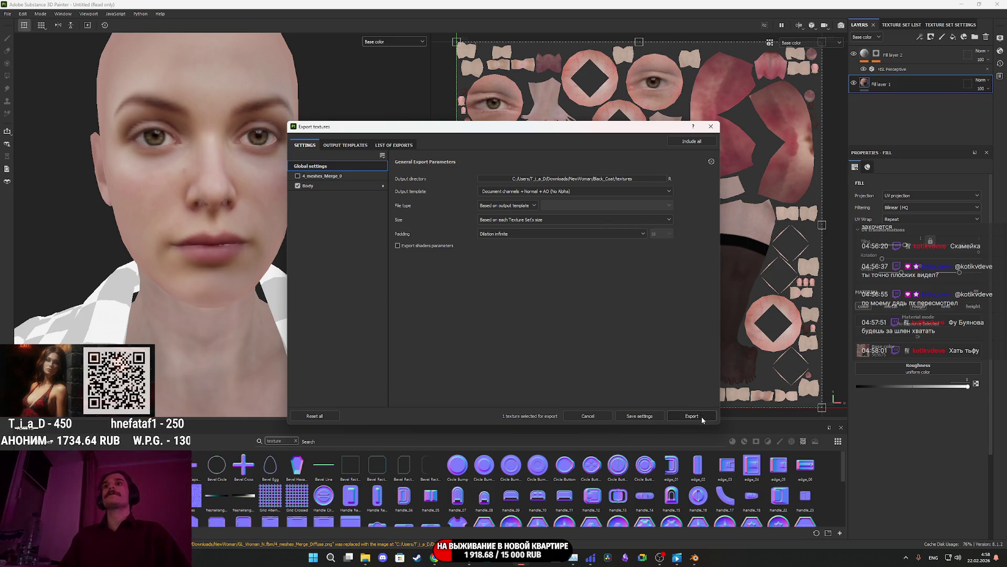
left_click(702, 420)
left_click(467, 528)
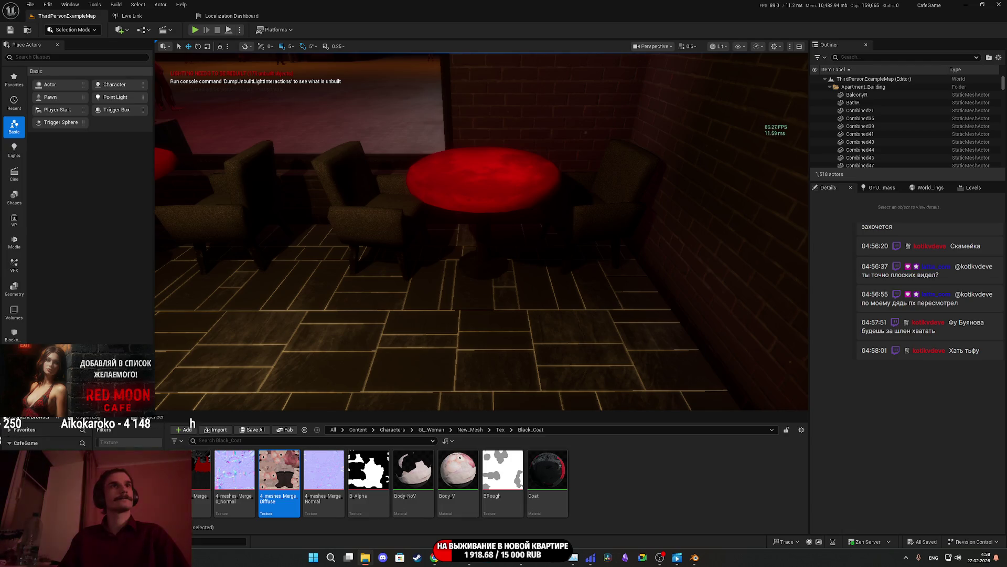
- Import Body_Base_color into Black_Coat, set Texture Group to 8 Bit Data with sRGB on, and save
left_click_drag(666, 476, 664, 472)
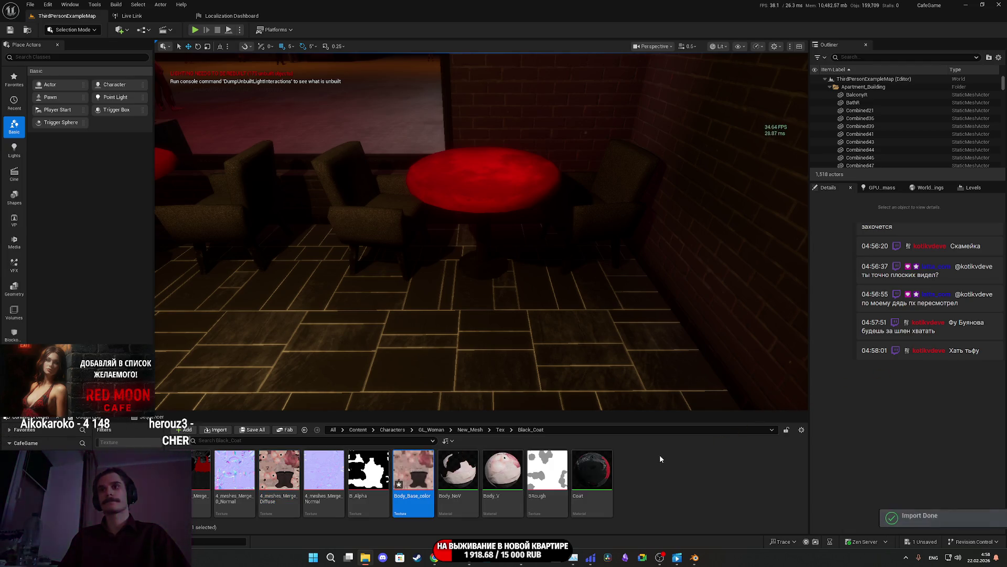
double_click(413, 470)
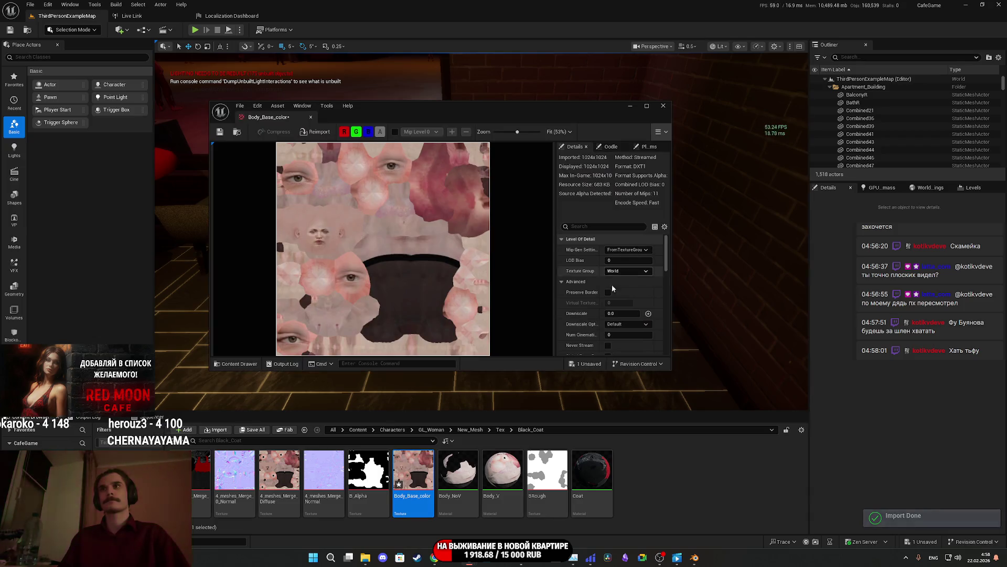
left_click(627, 271)
scroll(629, 342, "down", 10)
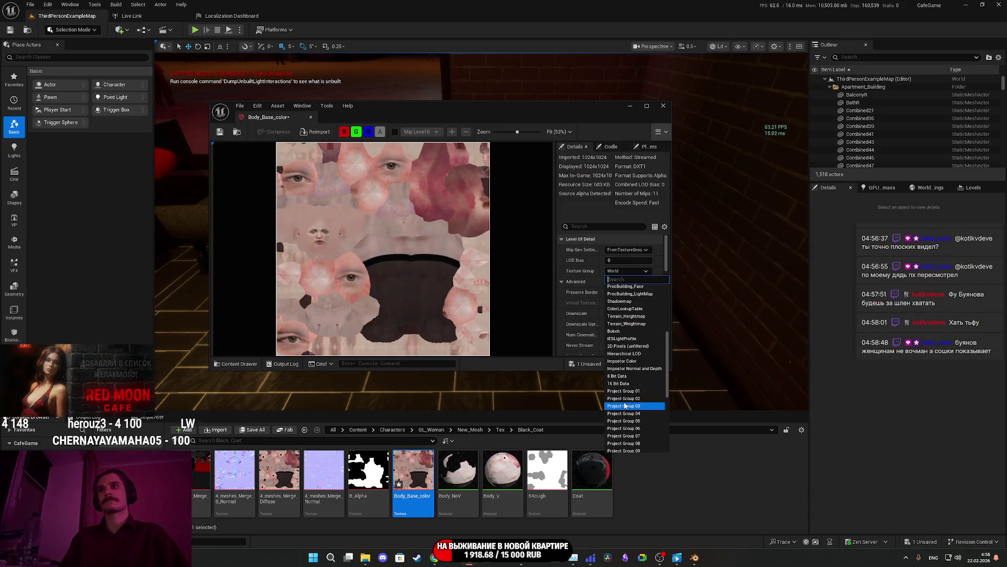
left_click(628, 378)
scroll(593, 319, "down", 6)
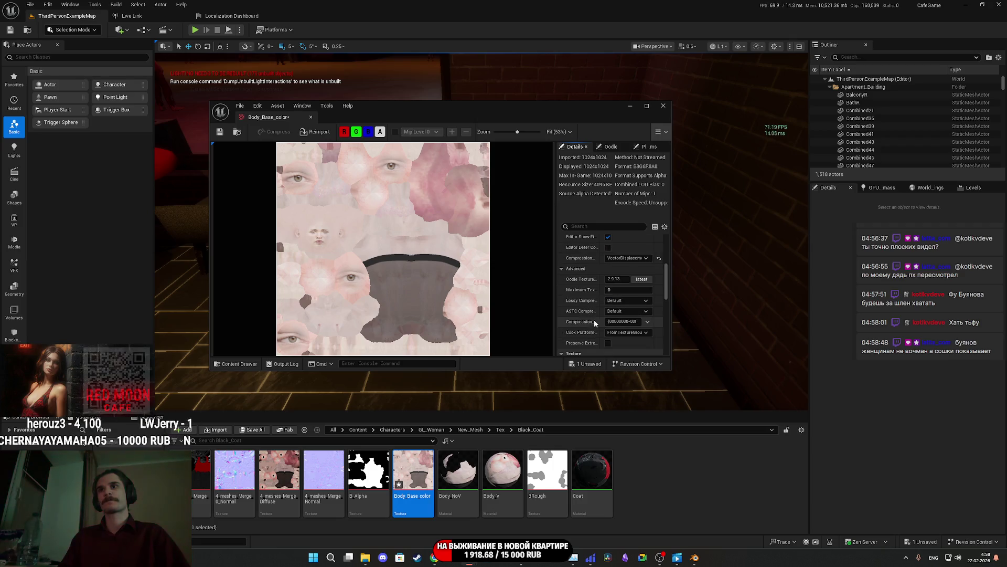
left_click(608, 334)
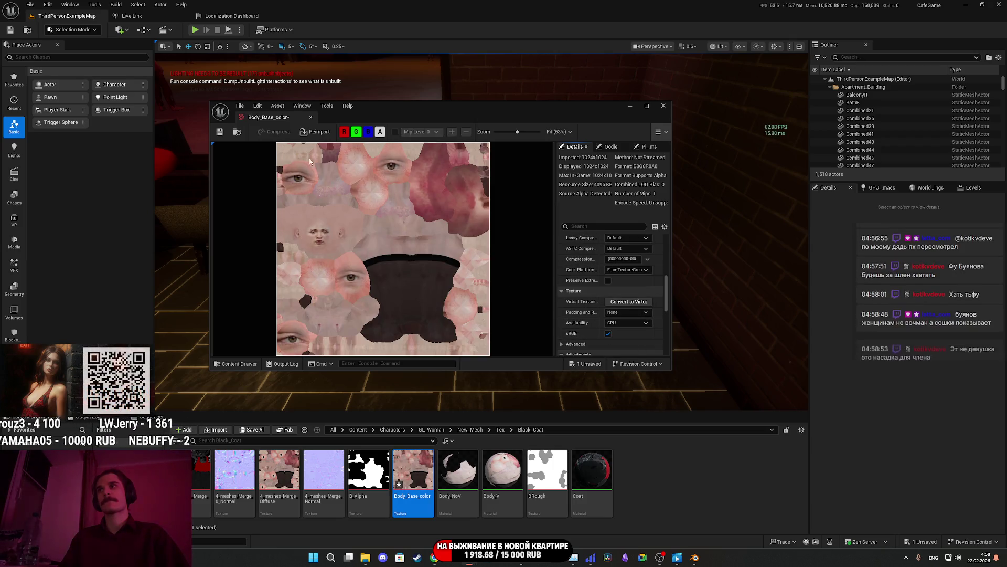
left_click(220, 132)
left_click(278, 135)
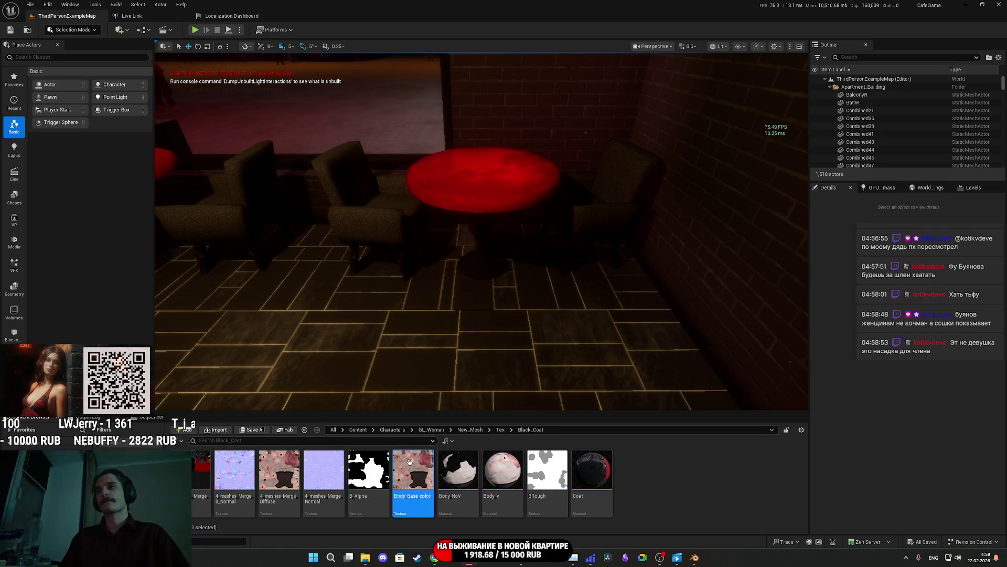
left_click(505, 472)
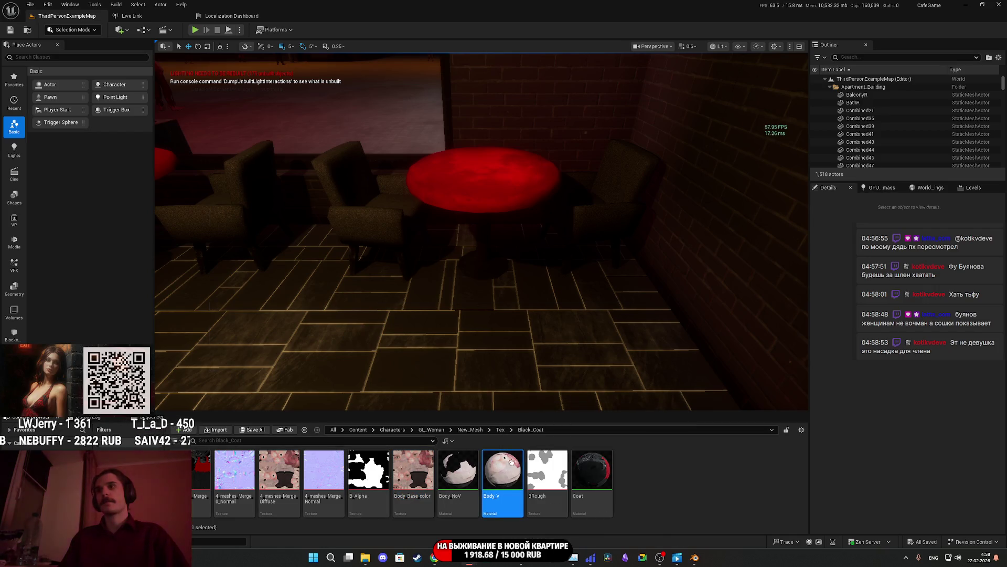
- Assign Body_Base_color to the Body_V material's texture sample
double_click(510, 464)
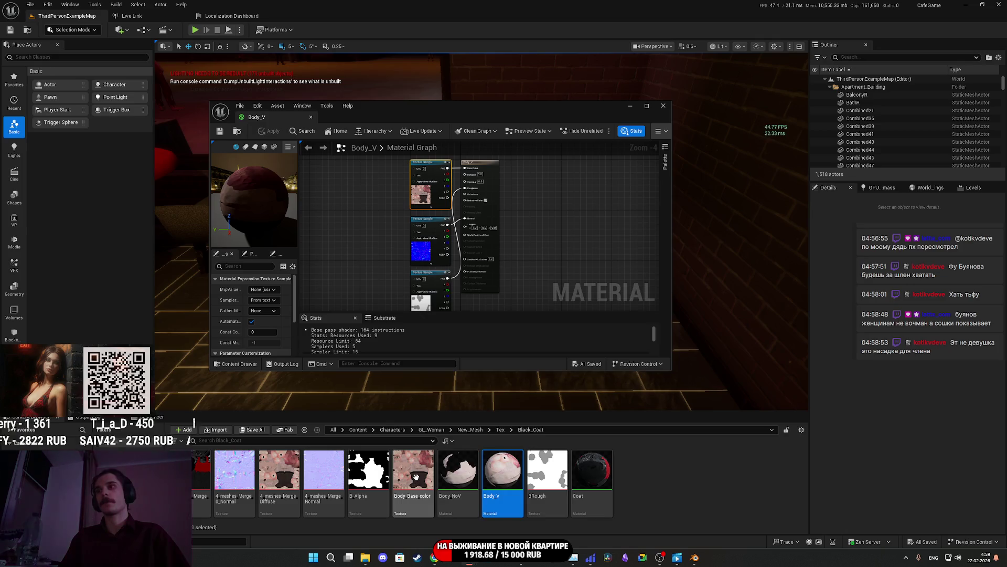
mouse_move(417, 476)
left_mouse_down()
mouse_move(262, 321)
mouse_move(247, 320)
mouse_move(250, 305)
left_mouse_up()
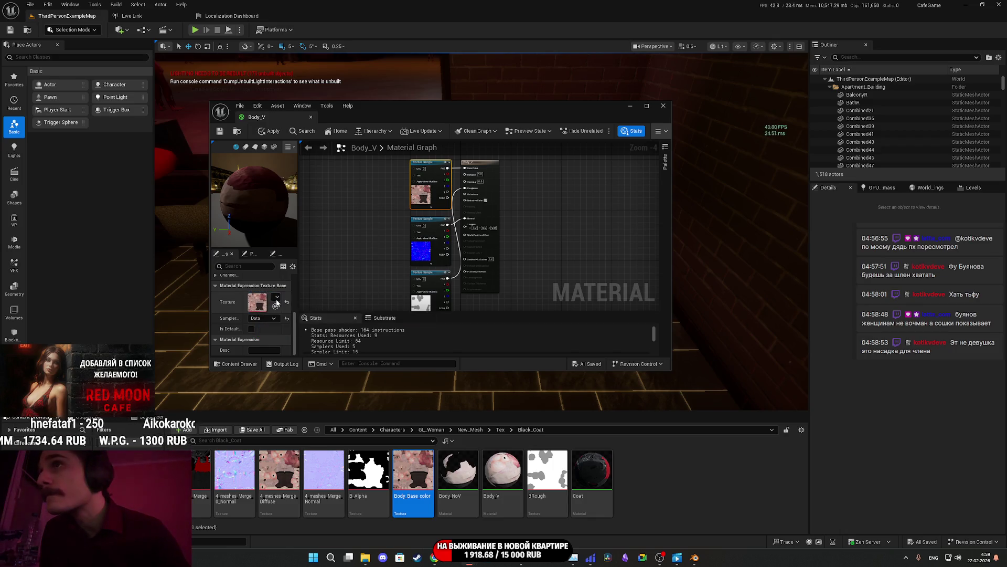
left_click(664, 107)
- Load Body_Base_color into Body_NoV's base colour texture sample, then apply and save
left_click(468, 478)
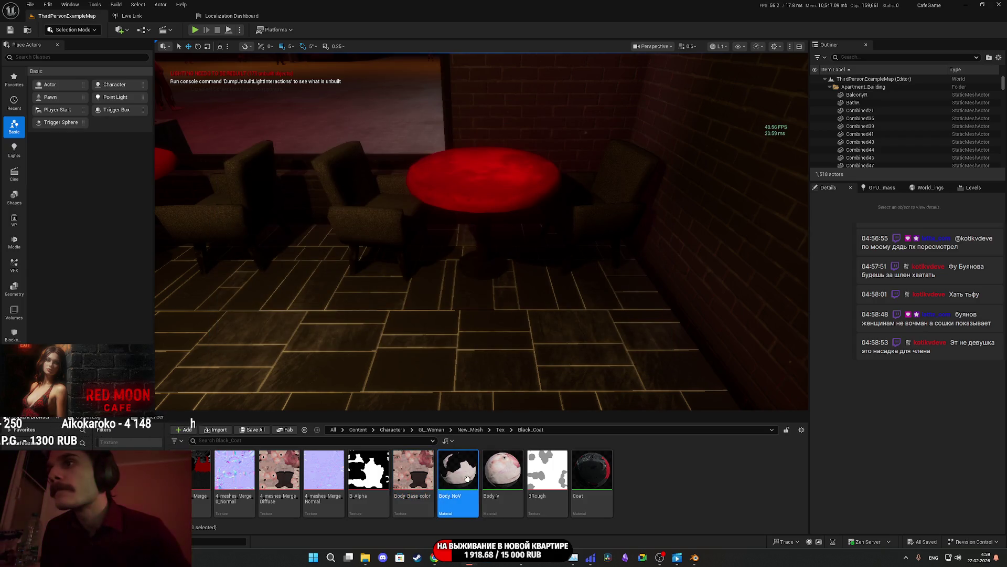
mouse_move(414, 480)
left_mouse_down()
mouse_move(262, 299)
mouse_move(239, 318)
left_mouse_up()
left_click(390, 186)
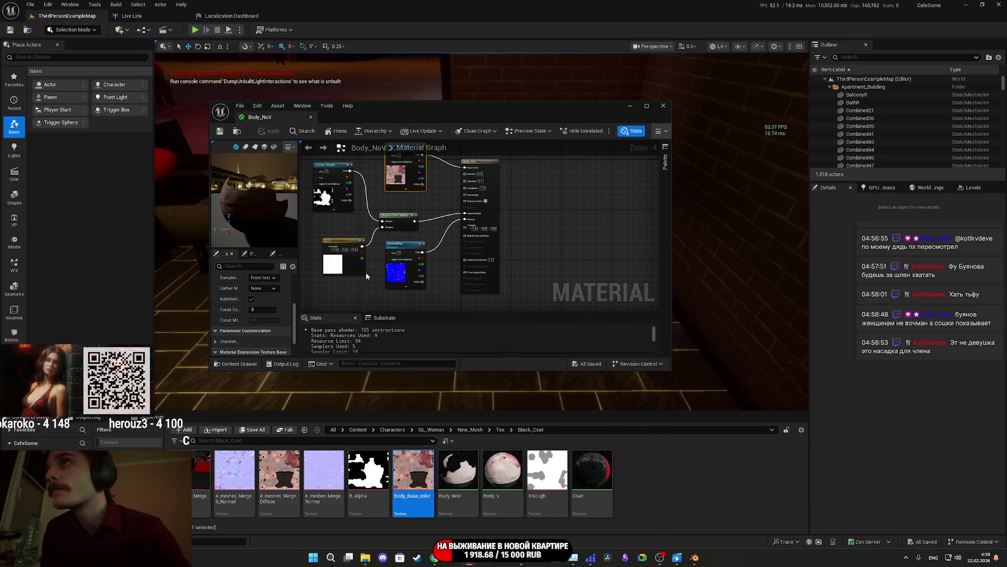
mouse_move(415, 483)
left_mouse_down()
mouse_move(333, 374)
mouse_move(241, 304)
mouse_move(252, 321)
left_mouse_up()
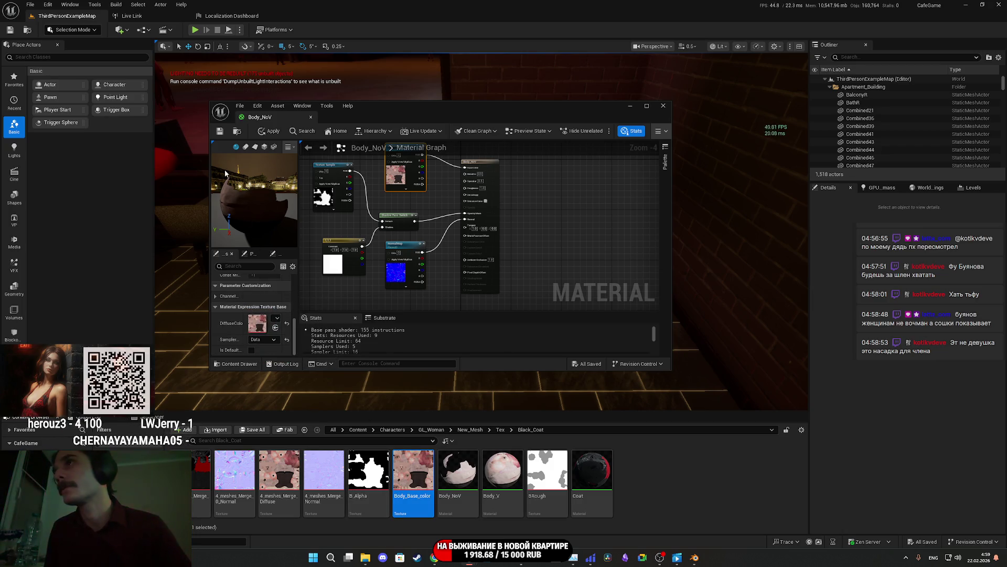
left_click(221, 133)
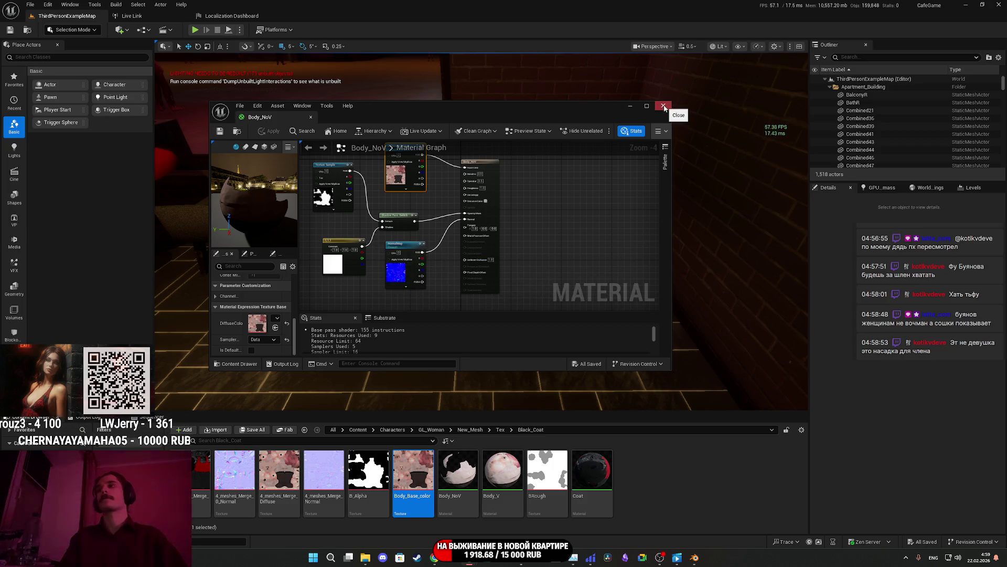
left_click(663, 106)
- Delete the old 4_meshes_Merge_Diffuse texture
key("Left")
key("Left")
key("Left")
key("Delete")
key("Return")
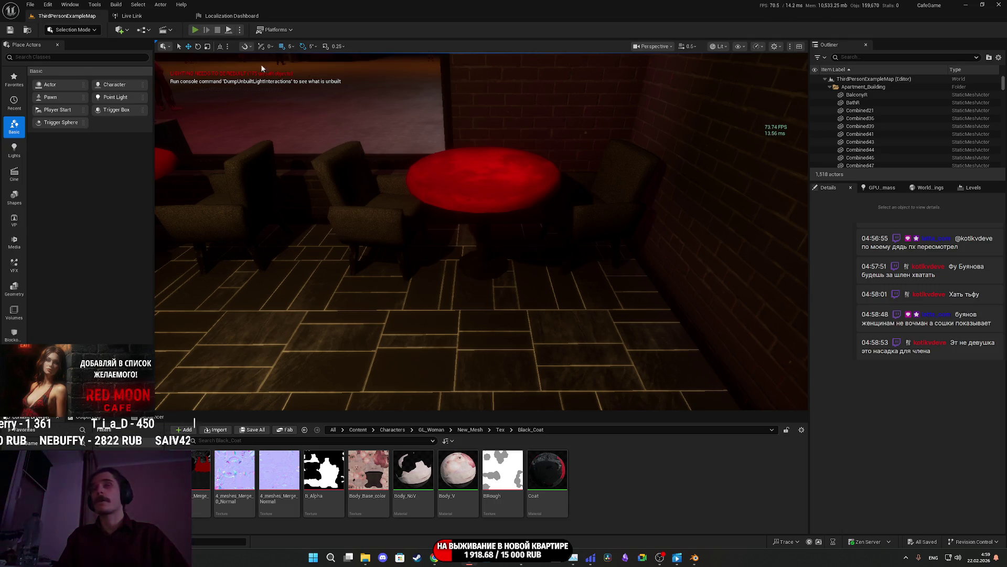
left_click(194, 30)
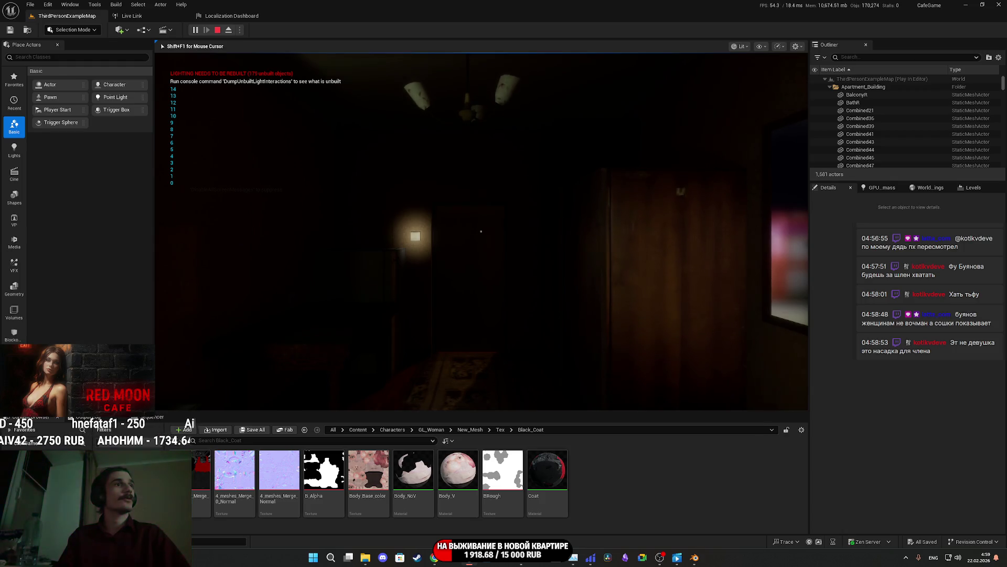
key("F11")
key("w")
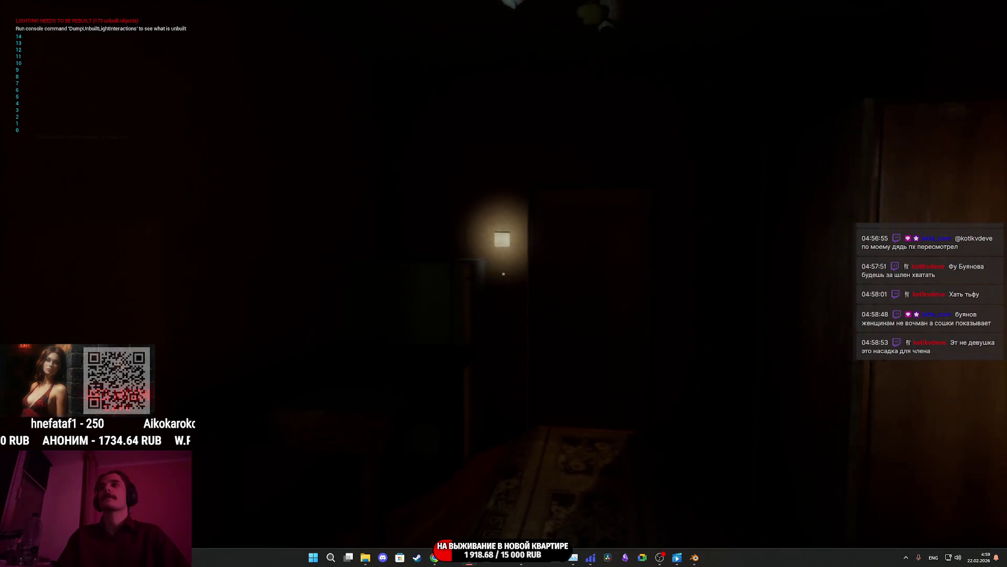
left_click(503, 274)
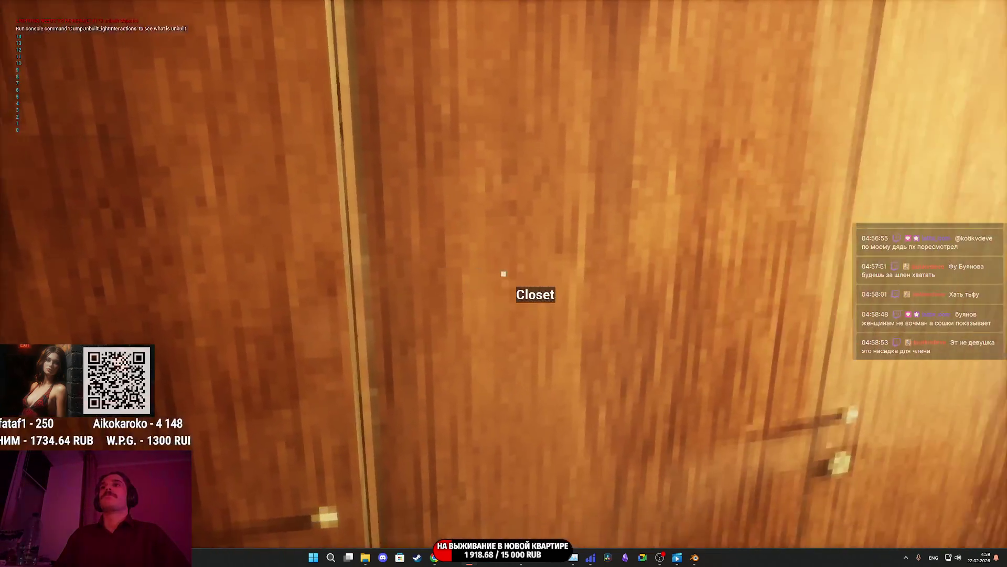
left_click(503, 273)
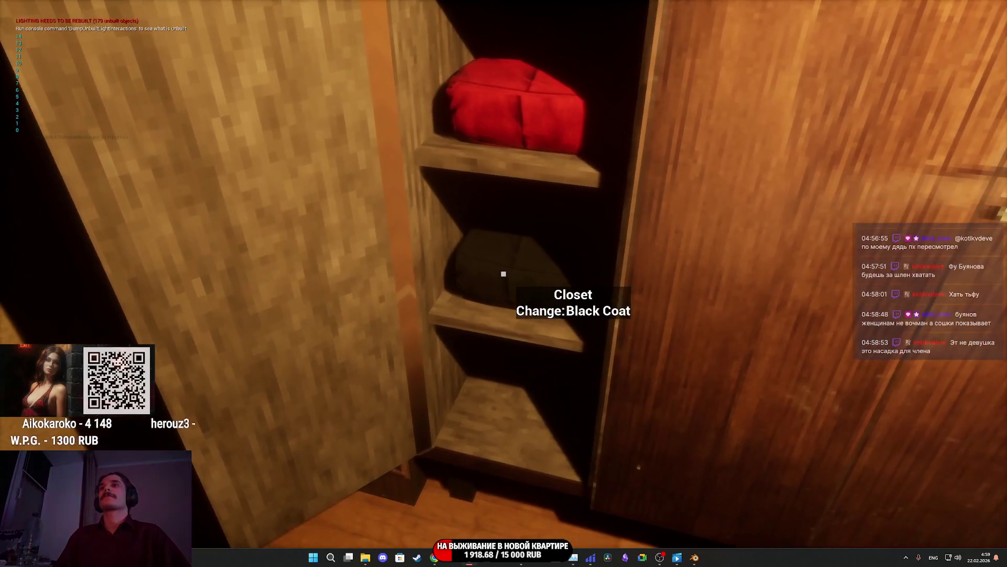
left_click(503, 274)
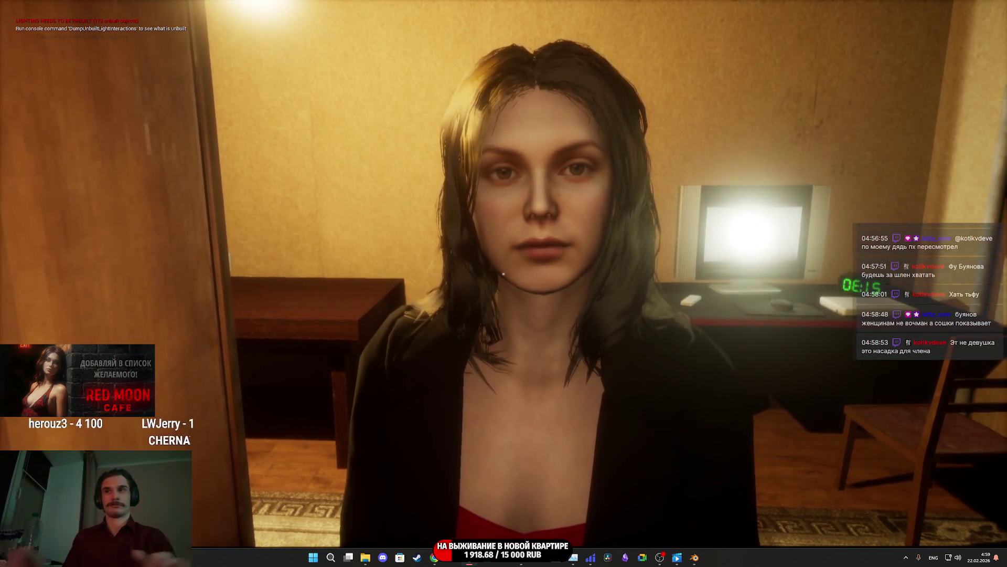
key("a")
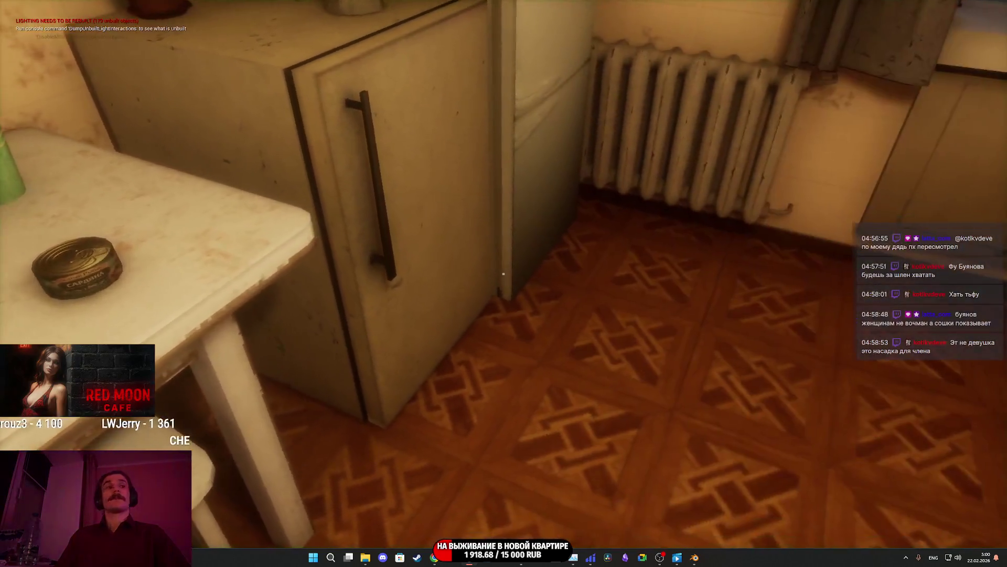
key("Escape")
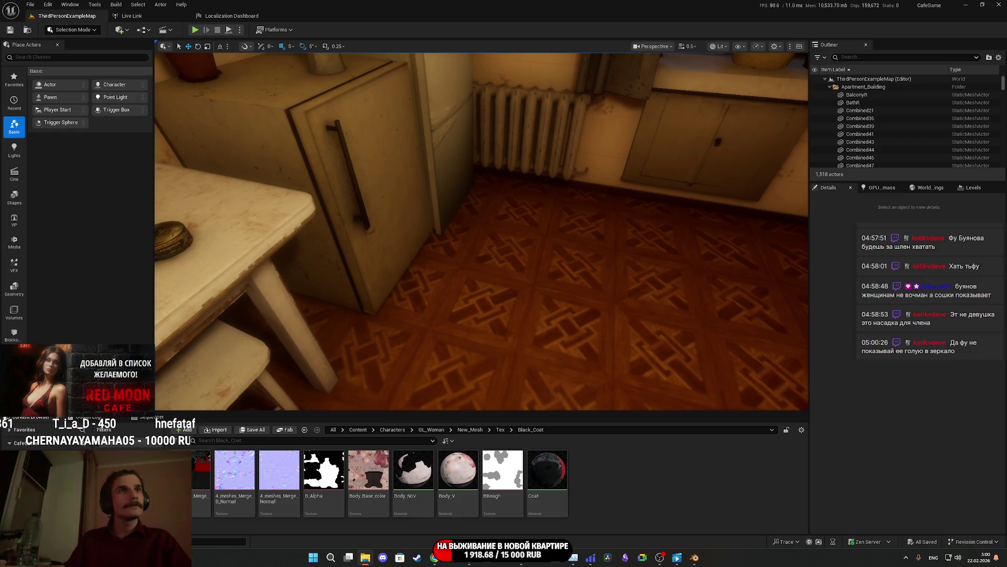
- Start a new General scene in Blender, discarding changes and deleting the default objects
left_click(694, 557)
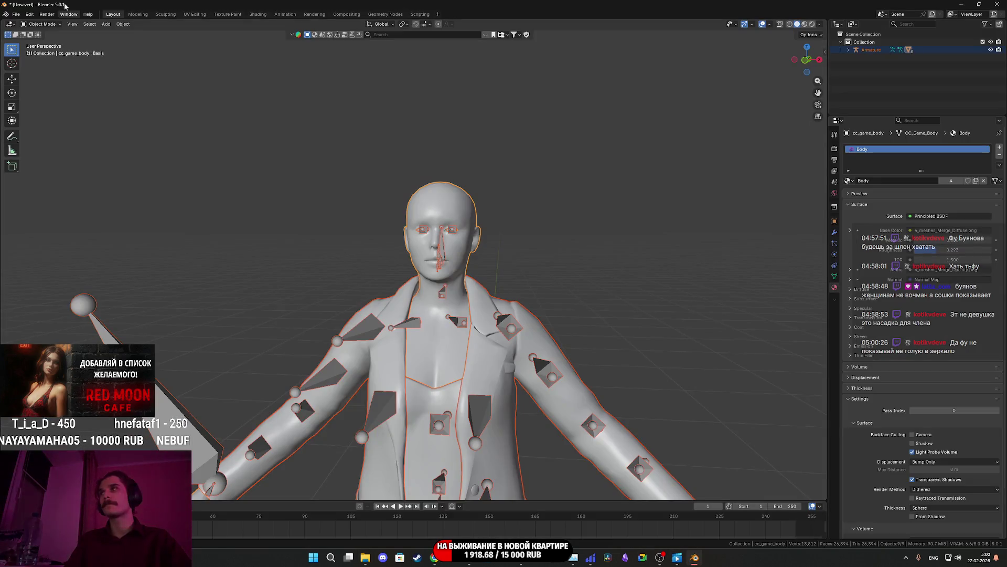
left_click(15, 14)
mouse_move(31, 22)
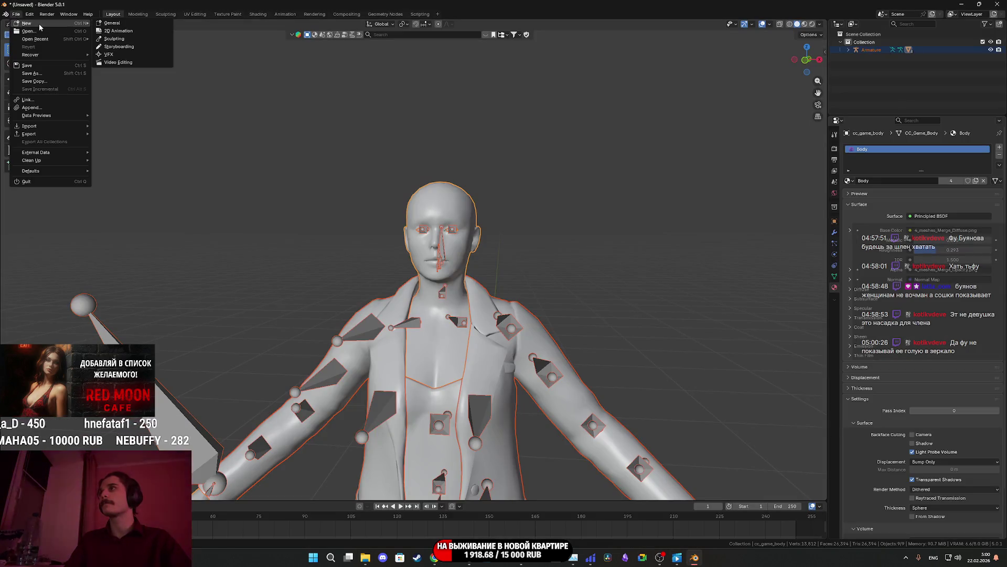
left_click(115, 23)
left_click(514, 290)
key("a")
key("Delete")
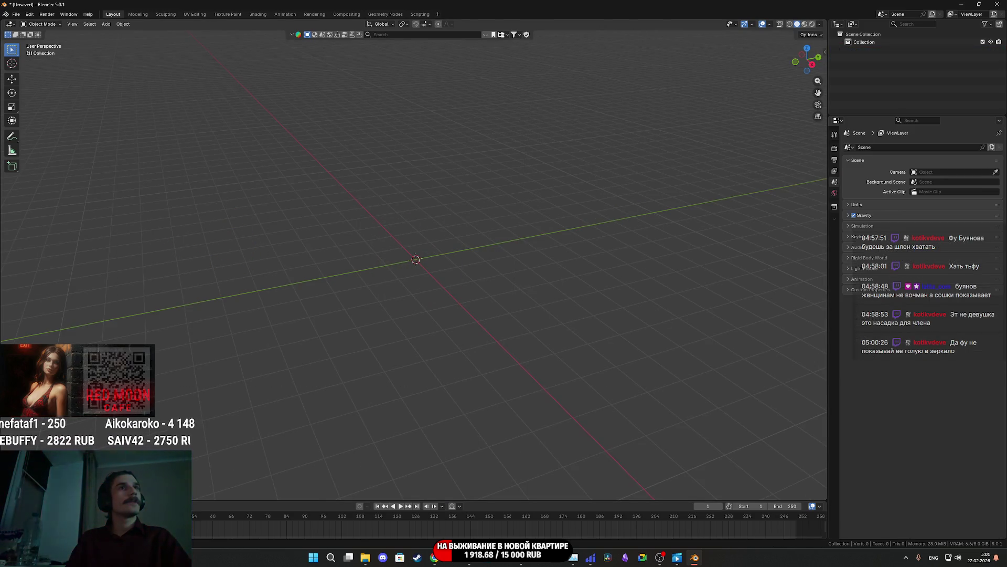
- Import Red_Coat.fbx and delete the character's hair
left_click_drag(426, 335, 426, 336)
key("Return")
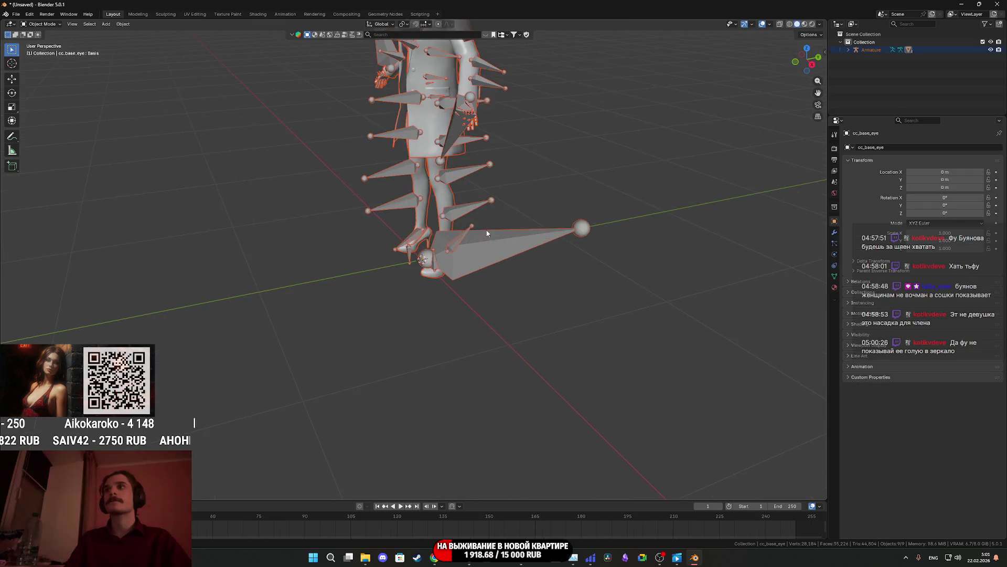
scroll(459, 266, "up", 5)
scroll(399, 203, "down", 5)
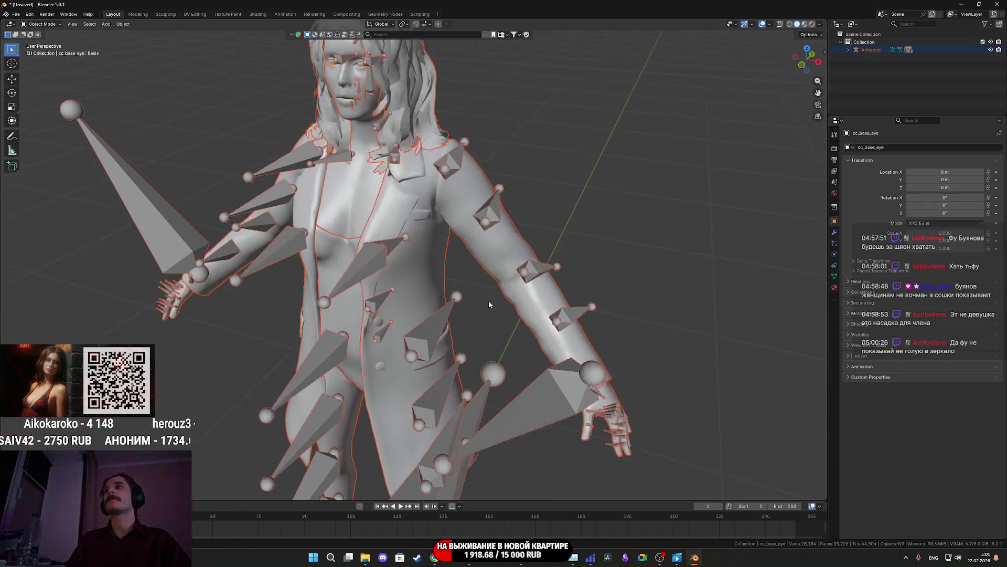
left_click(408, 140)
key("Delete")
- Rename the cc_game_body mesh's material slot to Body
key("a")
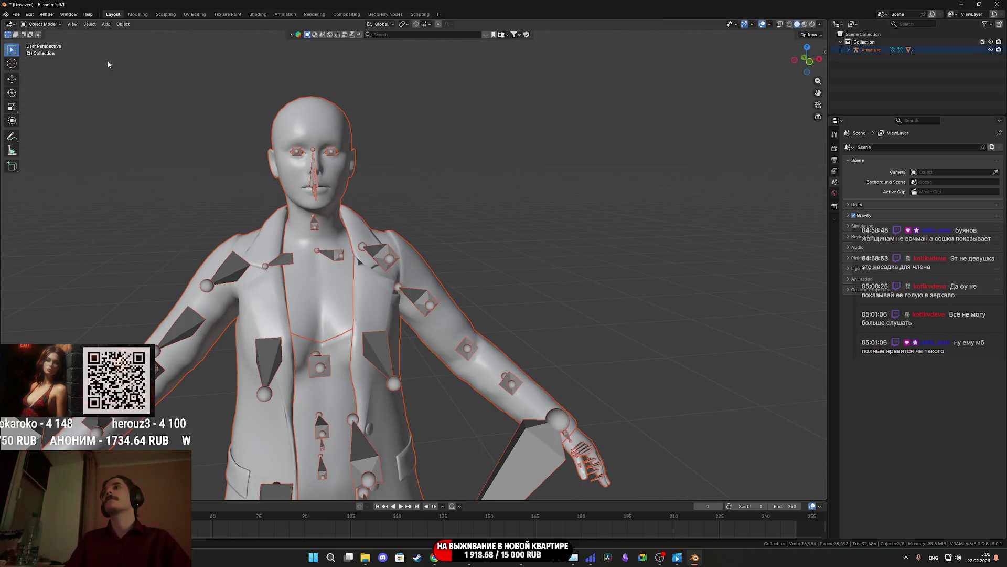
left_click(341, 166)
left_click(835, 287)
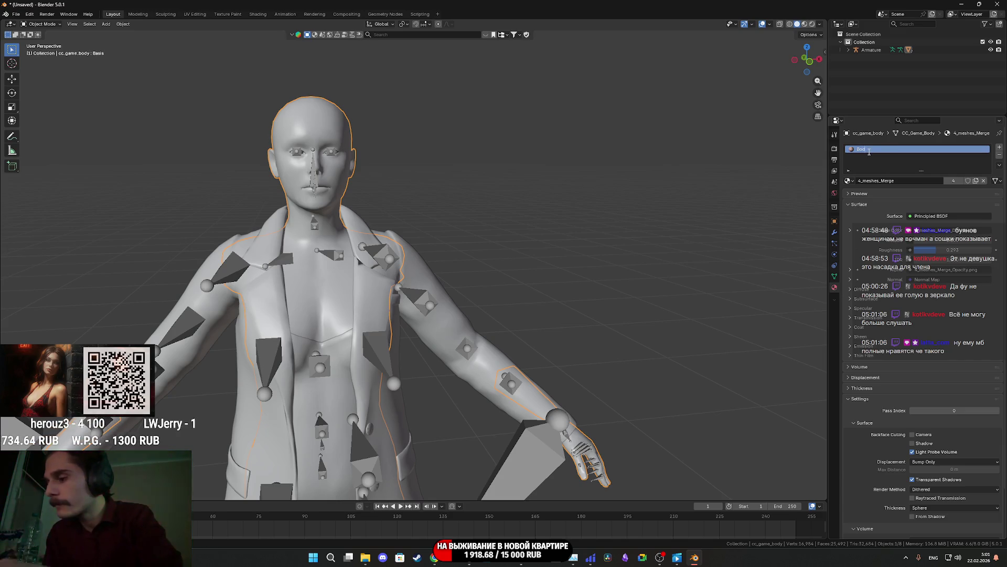
type("y")
key("Return")
- Start an FBX export of all objects, limited to Armature and Mesh types
key("a")
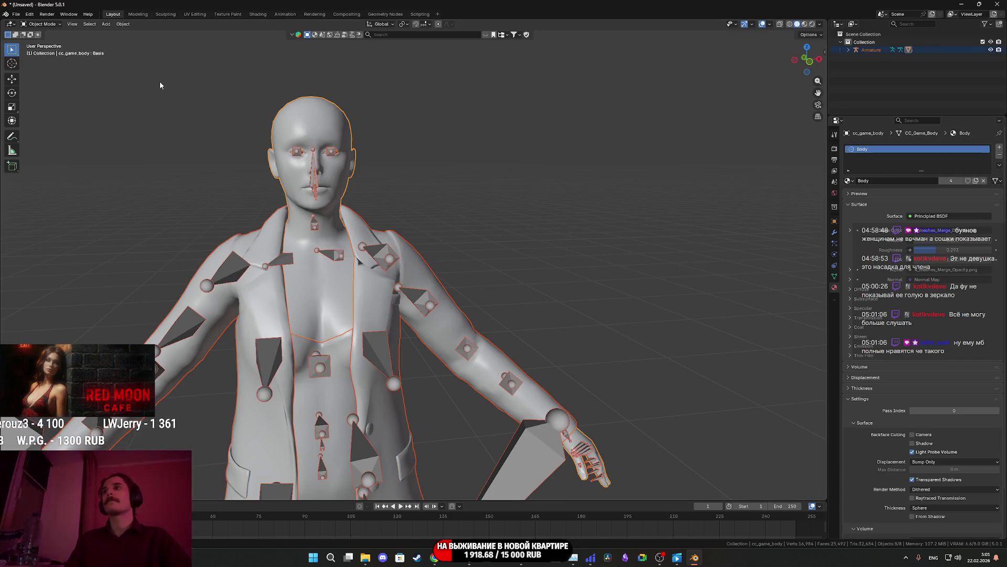
left_click(16, 14)
mouse_move(53, 133)
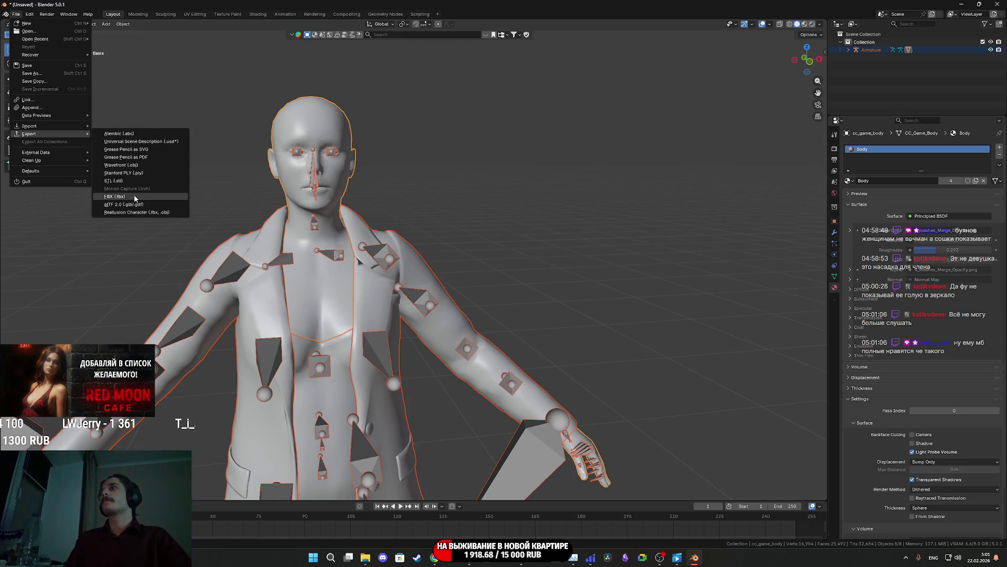
left_click(135, 196)
left_click(577, 329)
left_click(577, 321, "shift")
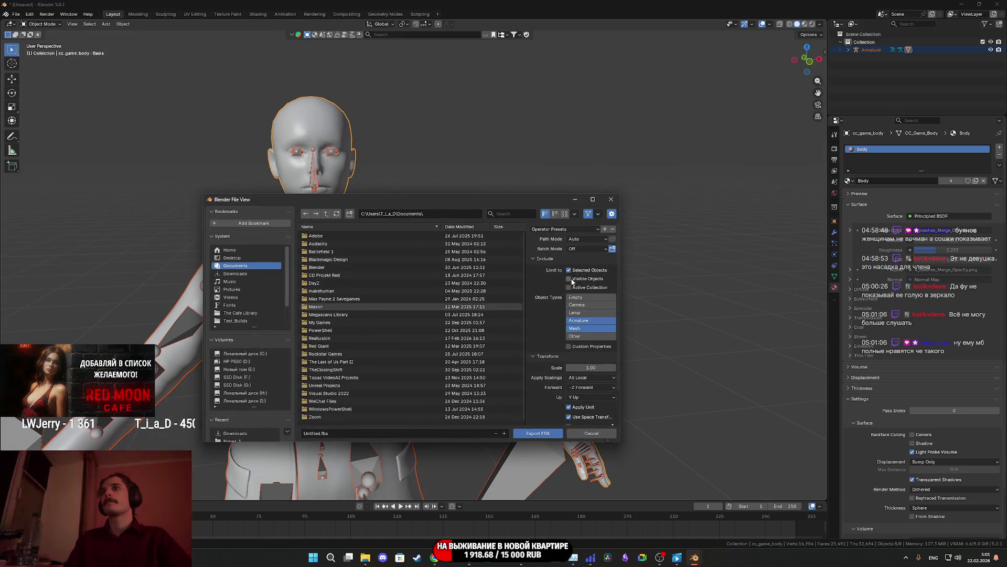
scroll(574, 277, "down", 3)
scroll(547, 414, "down", 4)
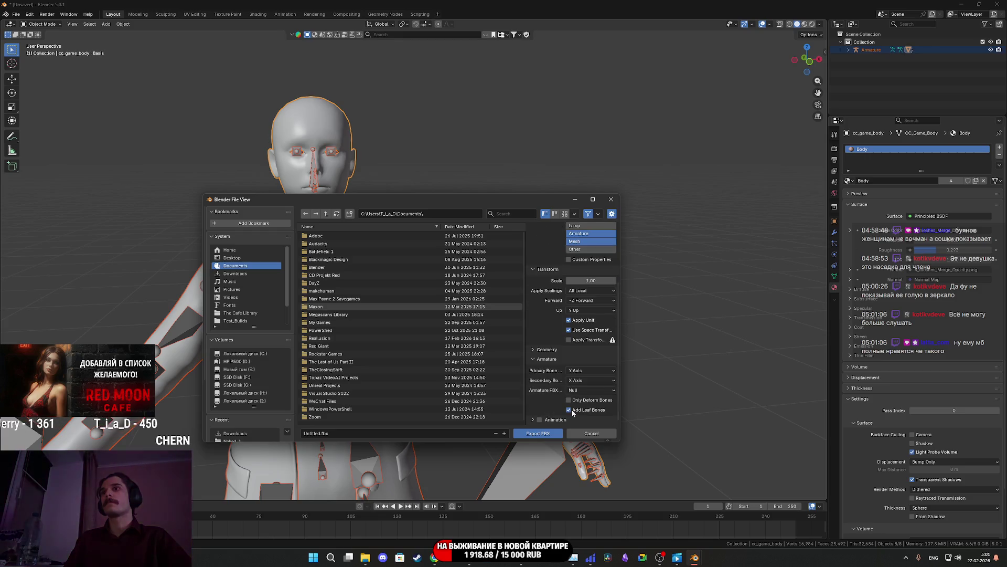
- Export the FBX into the Downloads folder under a numeric file name
left_click(244, 433)
left_click(357, 433)
type("547656754767698547695476874598")
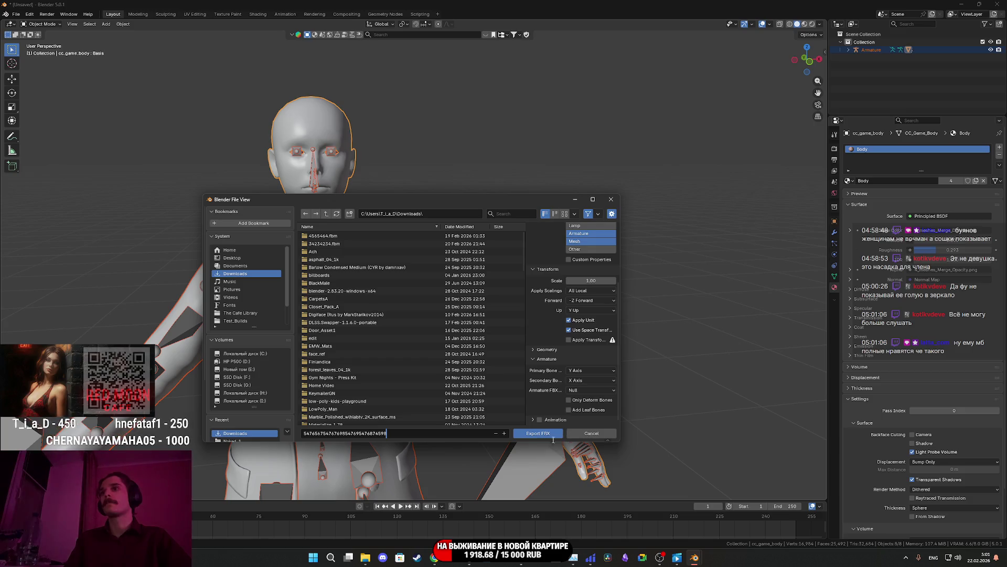
left_click(536, 434)
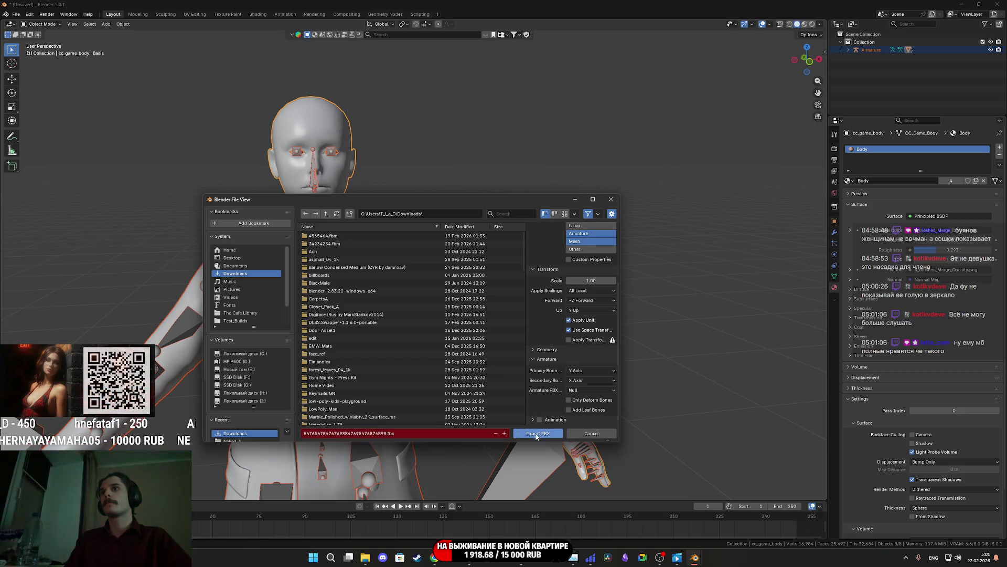
mouse_move(521, 557)
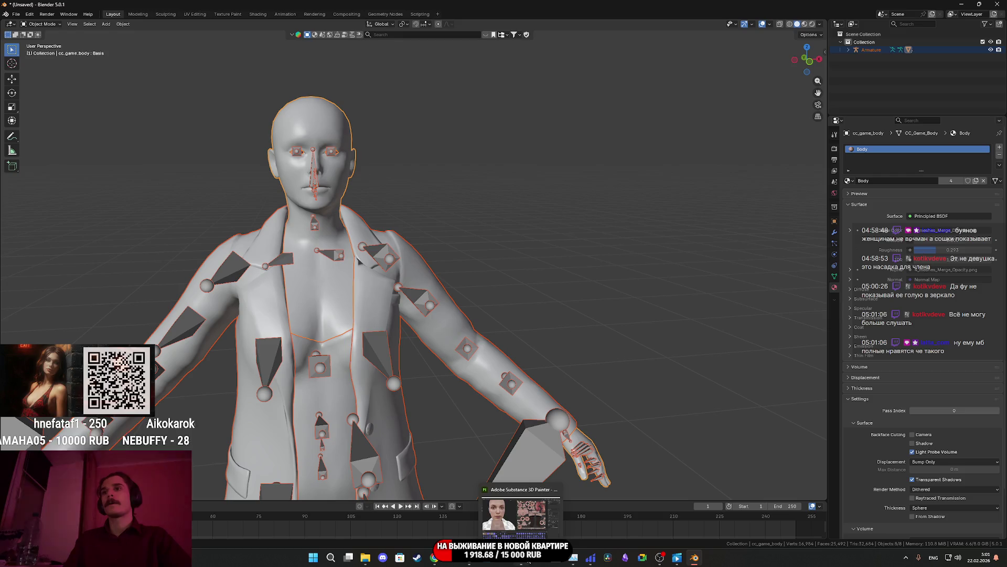
left_click(521, 516)
- Reload the project with the newly exported FBX mesh
mouse_move(365, 557)
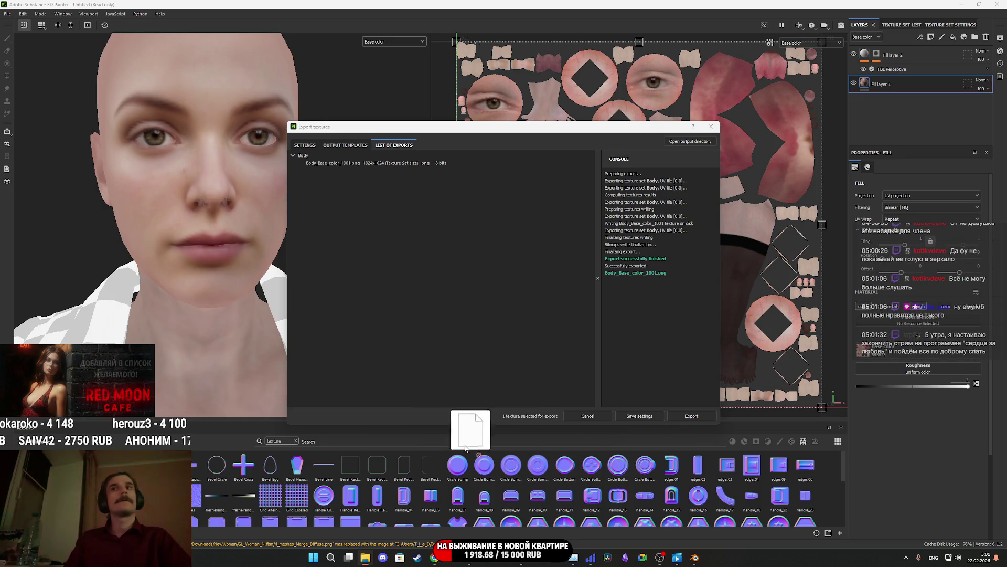
left_click(711, 128)
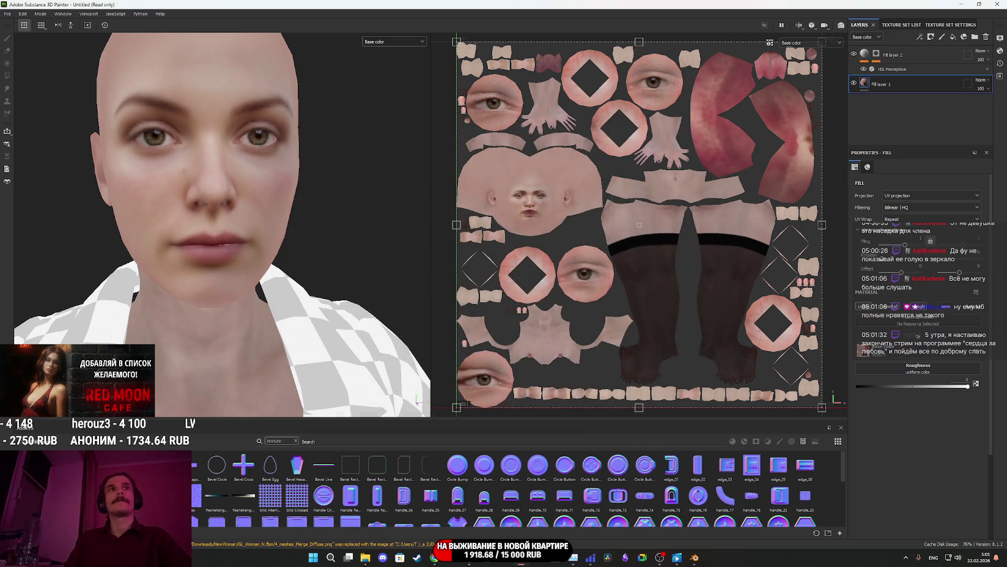
mouse_move(662, 332)
left_mouse_down()
mouse_move(425, 299)
mouse_move(334, 300)
left_mouse_up()
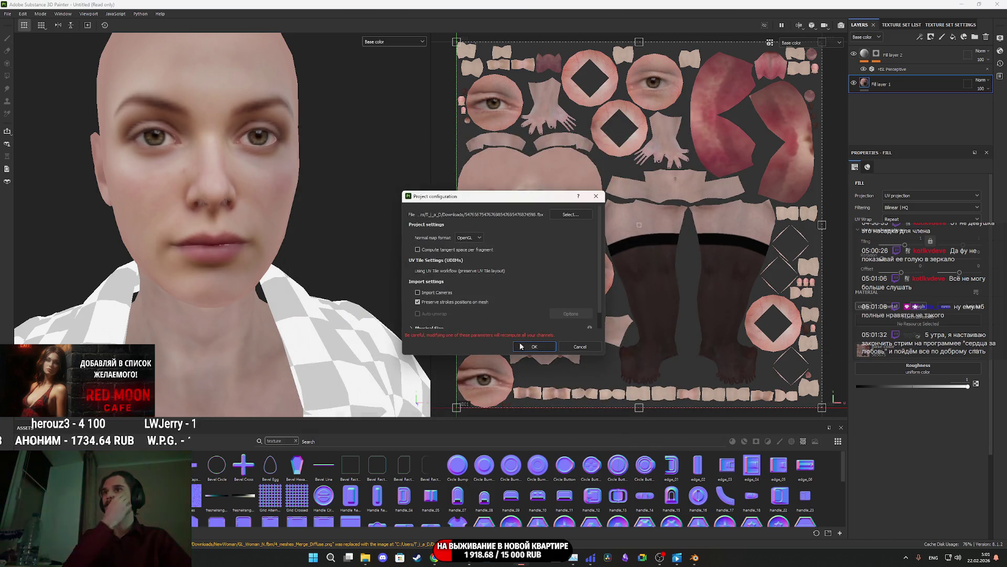
left_click(534, 345)
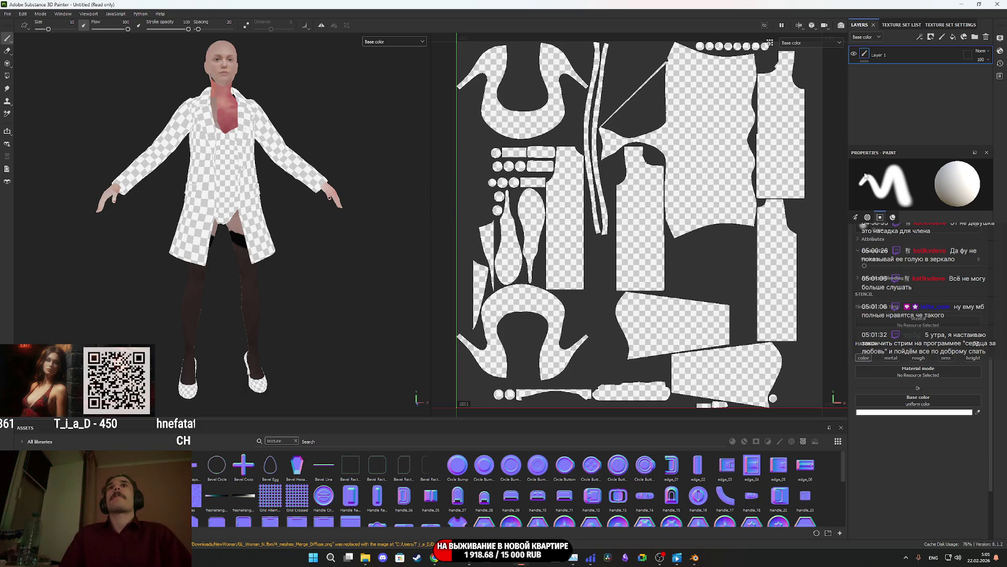
- Switch to the Body texture set and import 4_meshes_Merge_Diffuse.png as a project texture
left_click(902, 25)
left_click(871, 70)
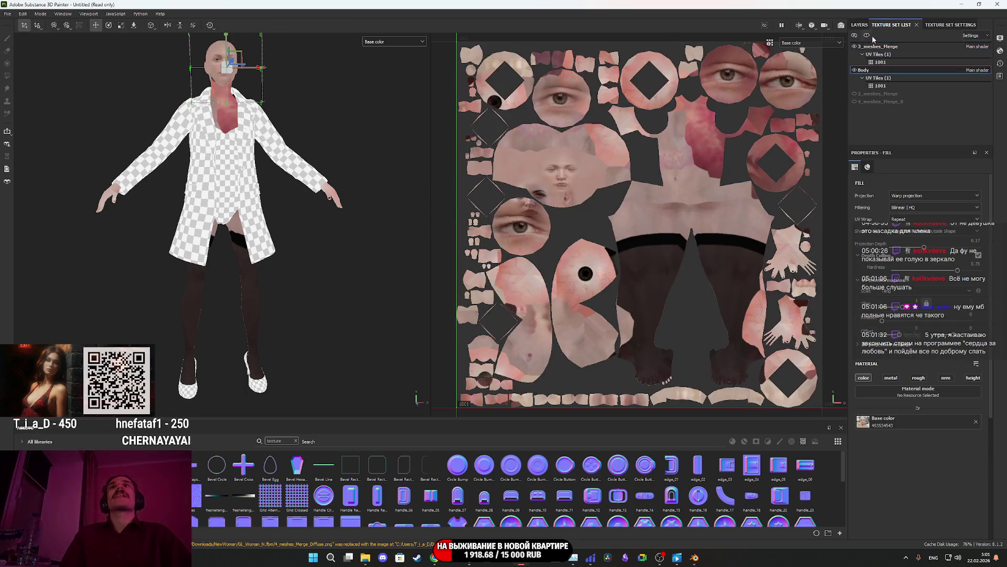
left_click(861, 25)
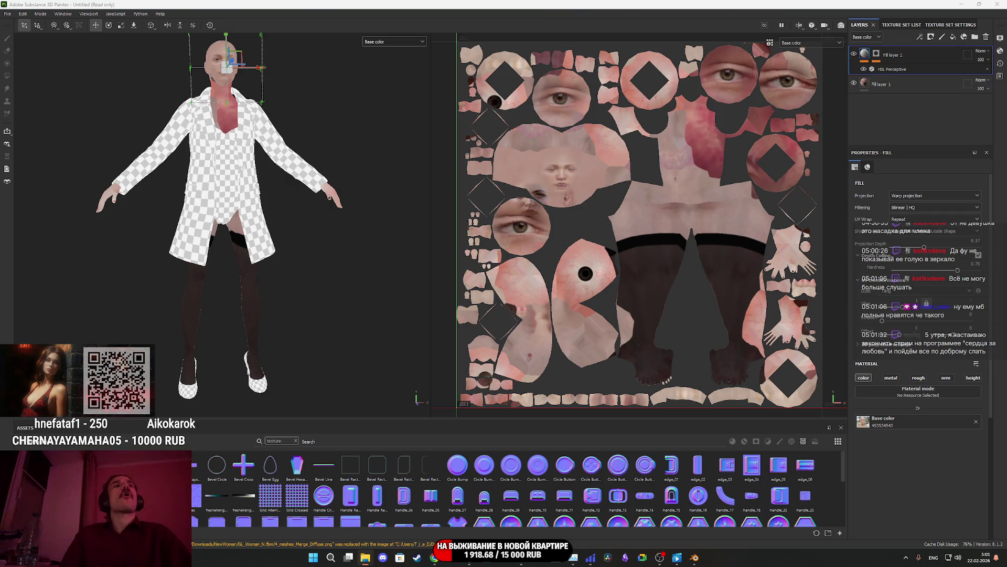
left_click_drag(0, 509, 228, 513)
left_click(603, 199)
left_click(622, 230)
left_click(602, 372)
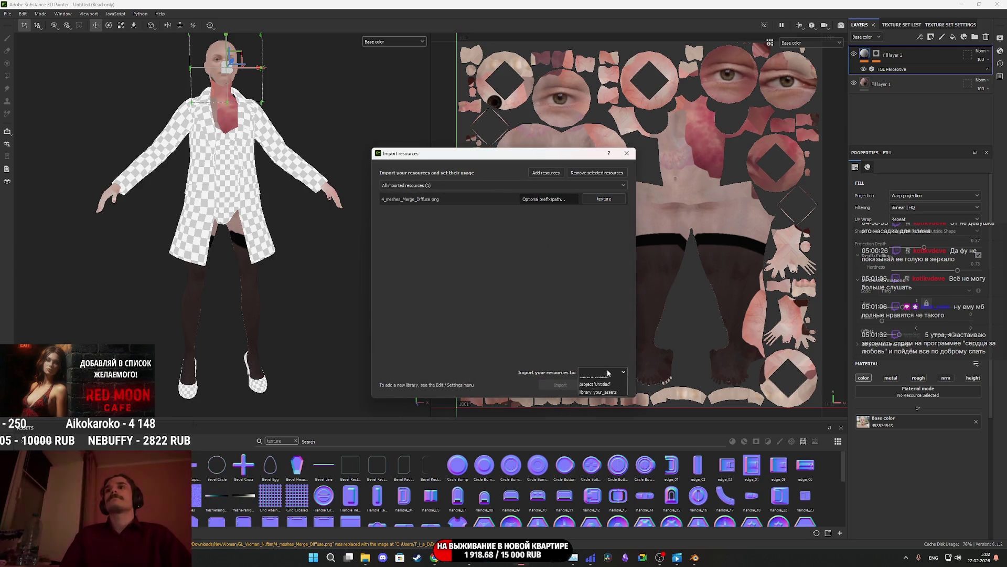
left_click(598, 381)
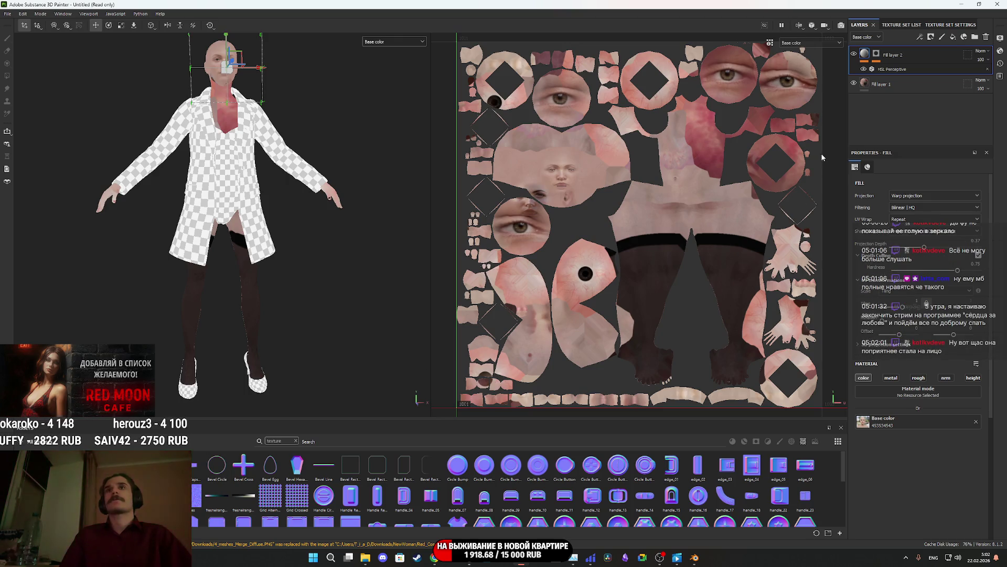
- Put the imported diffuse texture into Fill layer 1's base colour
left_click(892, 84)
left_click_drag(469, 433, 895, 348)
mouse_move(201, 70)
left_mouse_down()
mouse_move(206, 258)
mouse_move(70, 246)
mouse_move(285, 259)
mouse_move(266, 274)
left_mouse_up()
scroll(206, 258, "up", 6)
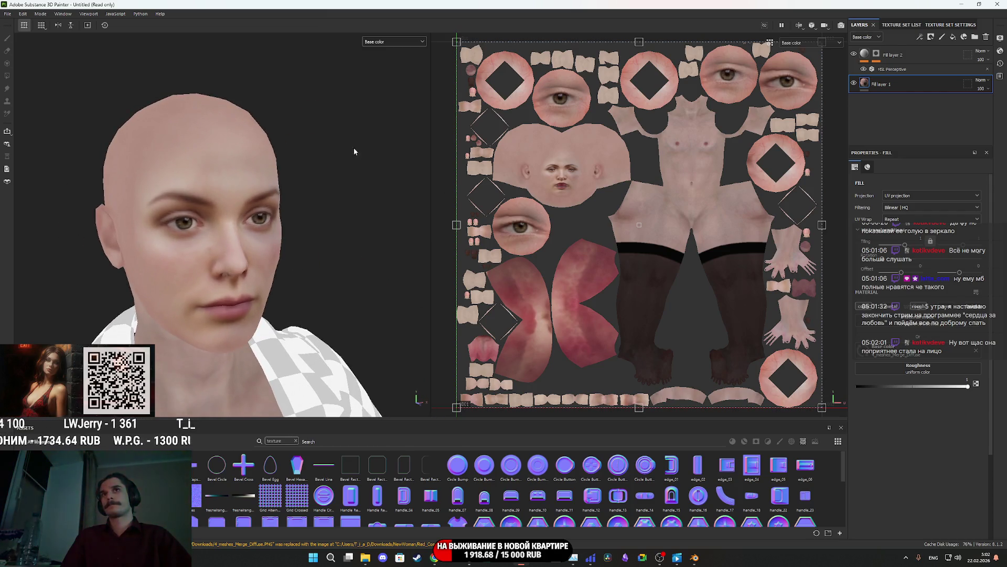
left_click(7, 14)
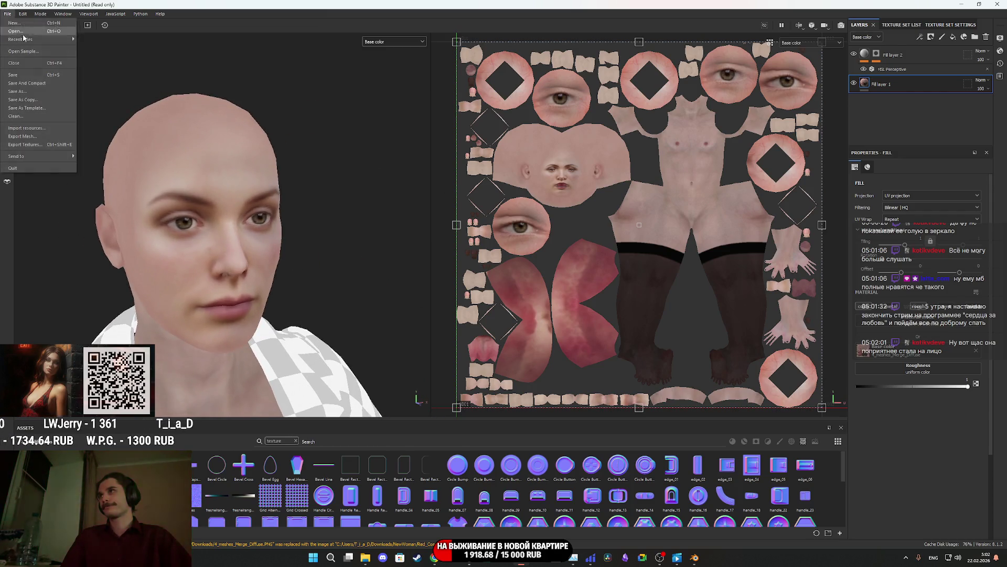
- Export only the Body base colour into NewWoman > Red_Coat > Red_Coat.fbm, excluding 3_meshes_Merge
left_click(41, 147)
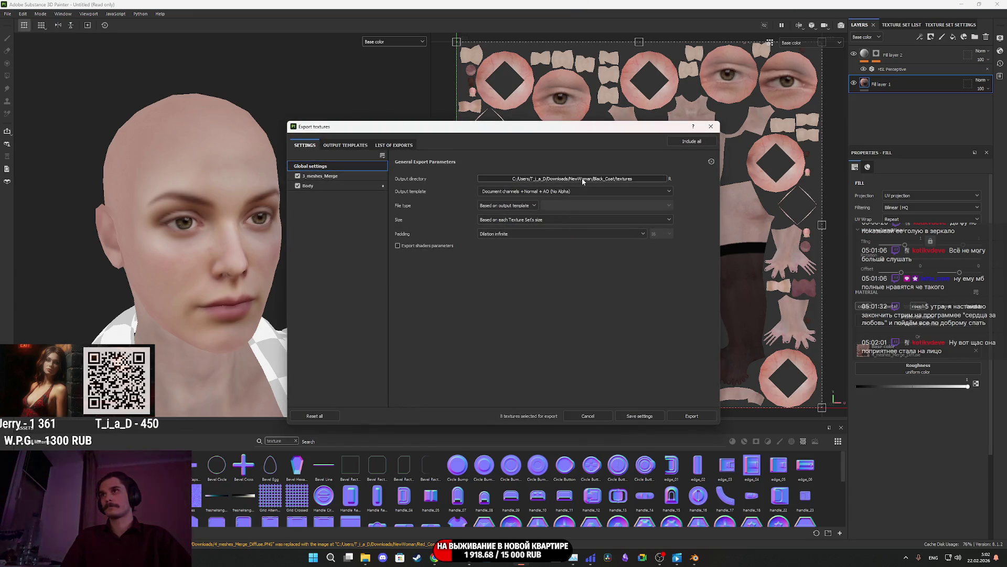
left_click(307, 186)
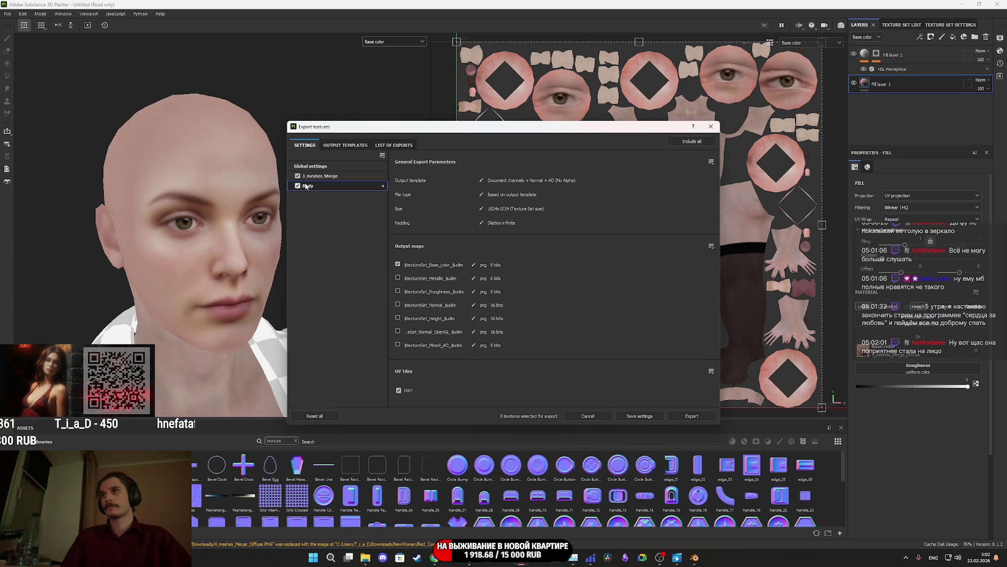
left_click(298, 176)
left_click(310, 166)
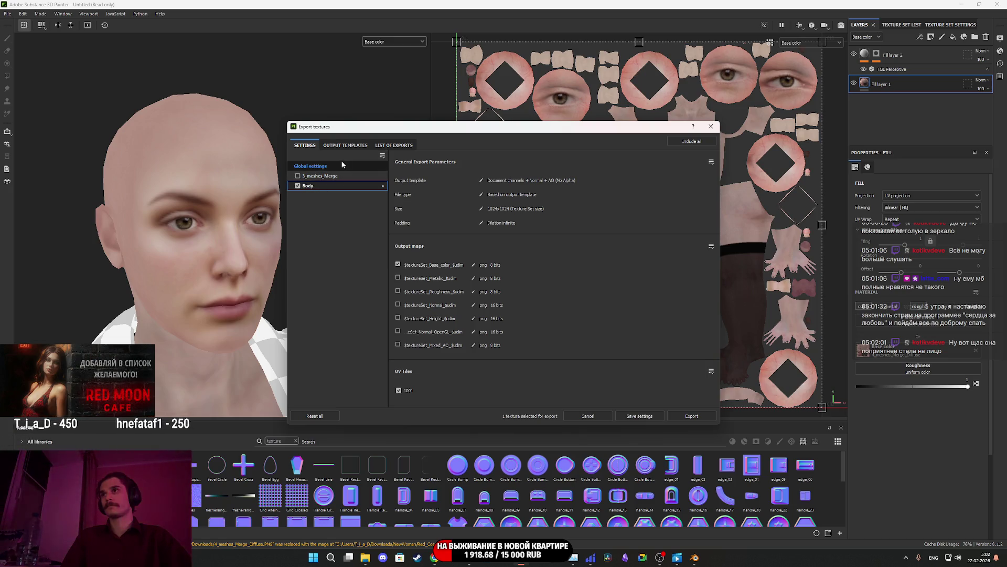
left_click(566, 173)
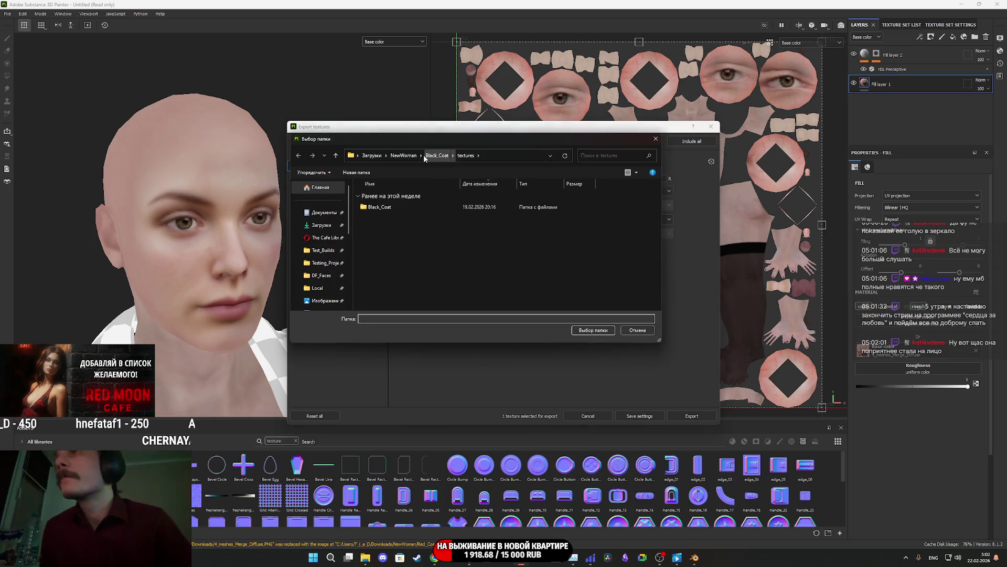
left_click(404, 155)
double_click(396, 269)
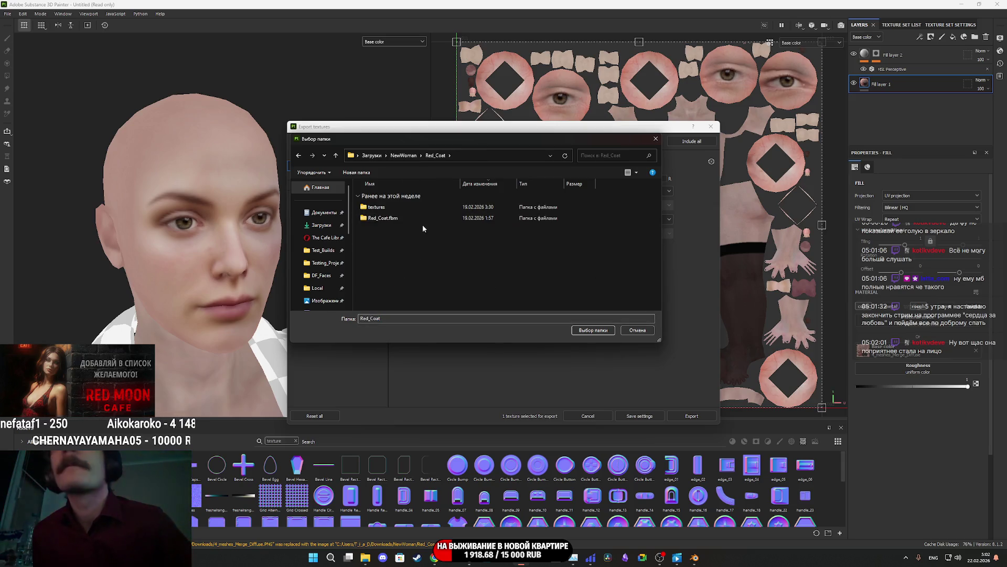
double_click(397, 219)
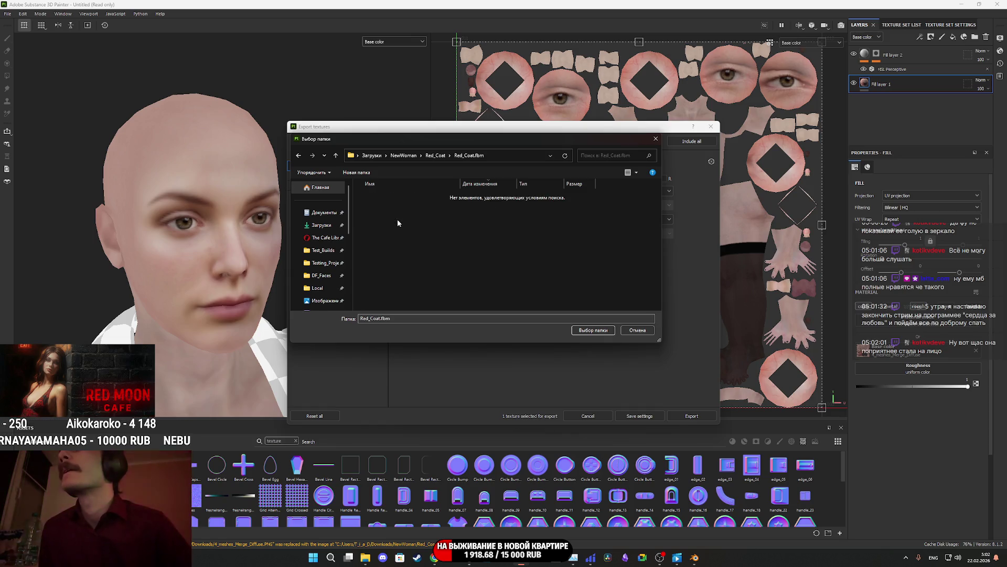
left_click(597, 331)
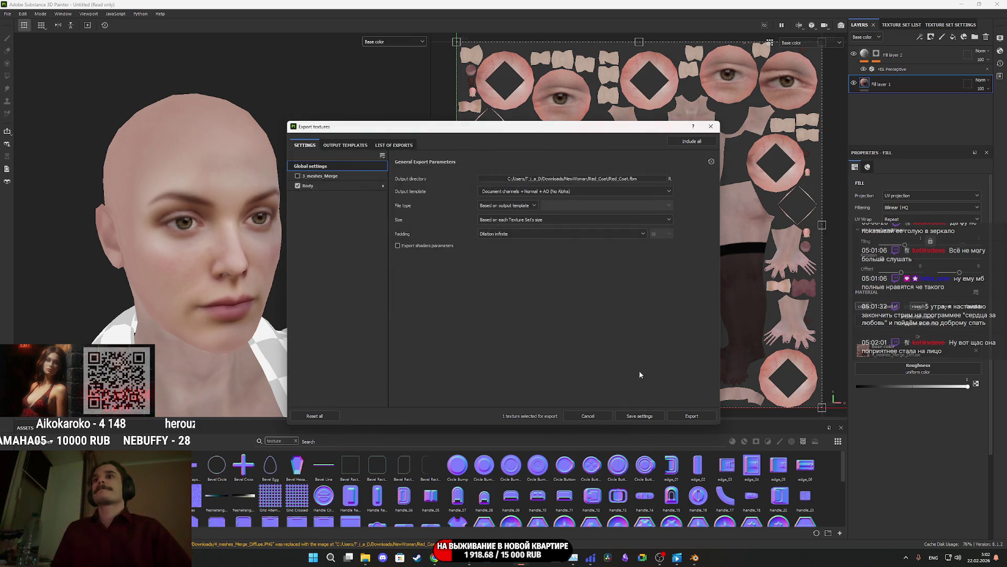
left_click(696, 418)
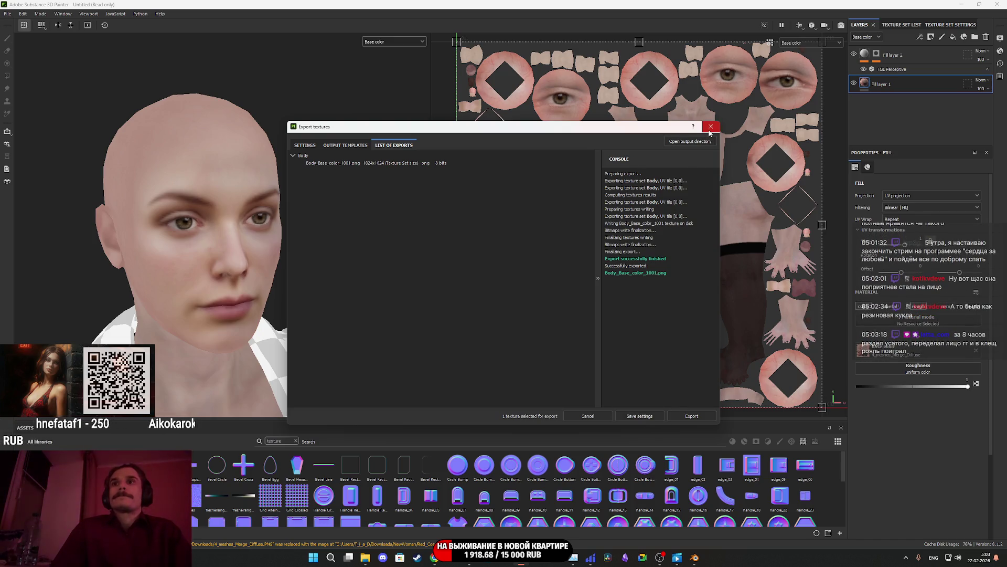
left_click(711, 127)
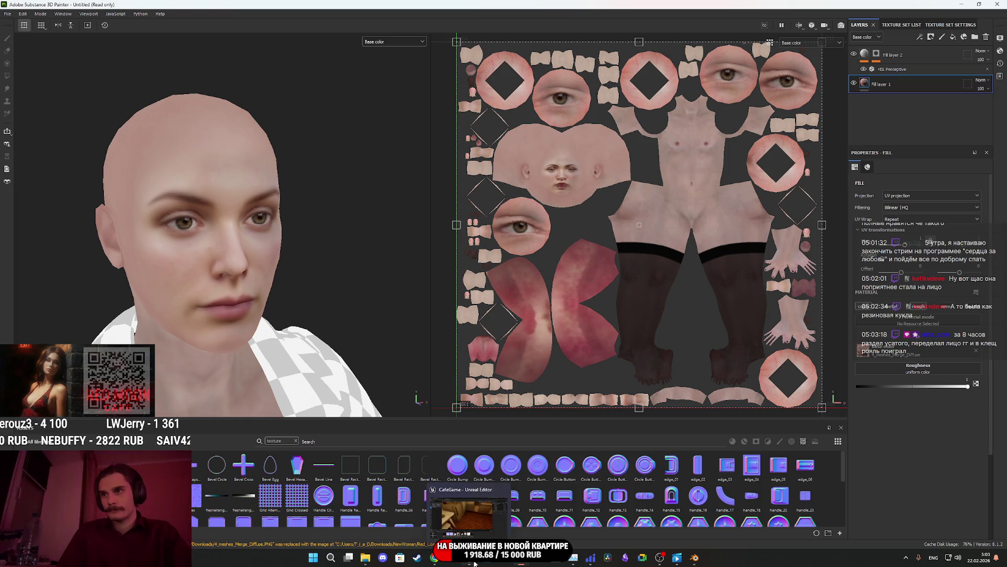
- Open the New_Mesh > Tex > Red_Coat texture folder in the Content Browser
left_click(473, 557)
right_click(505, 495)
left_click(502, 471)
left_click(470, 429)
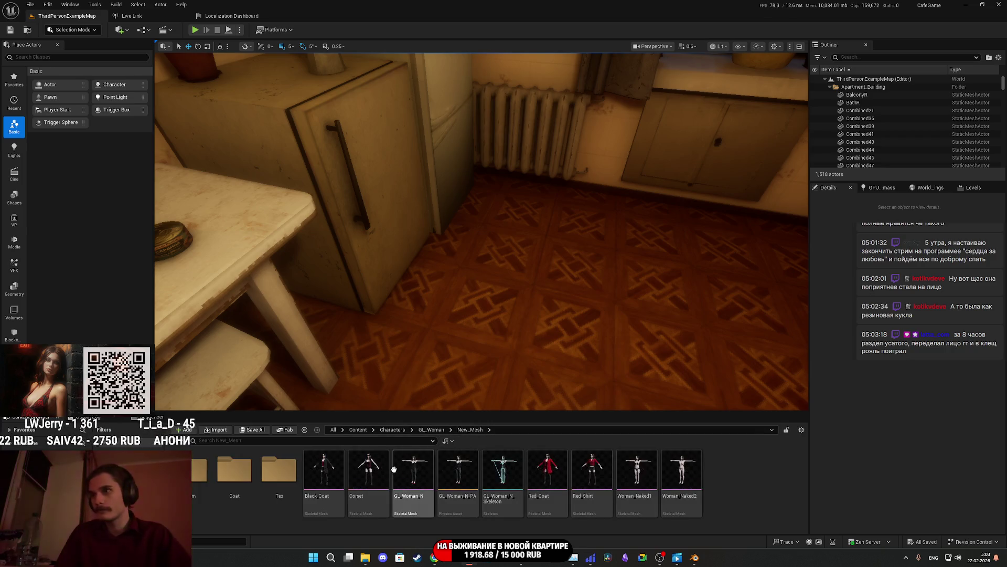
double_click(288, 474)
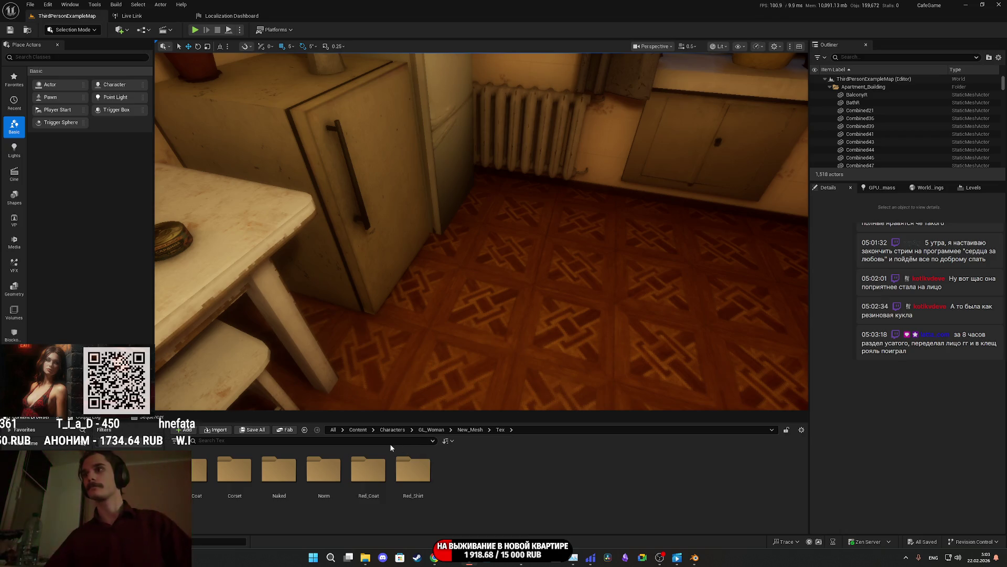
double_click(368, 471)
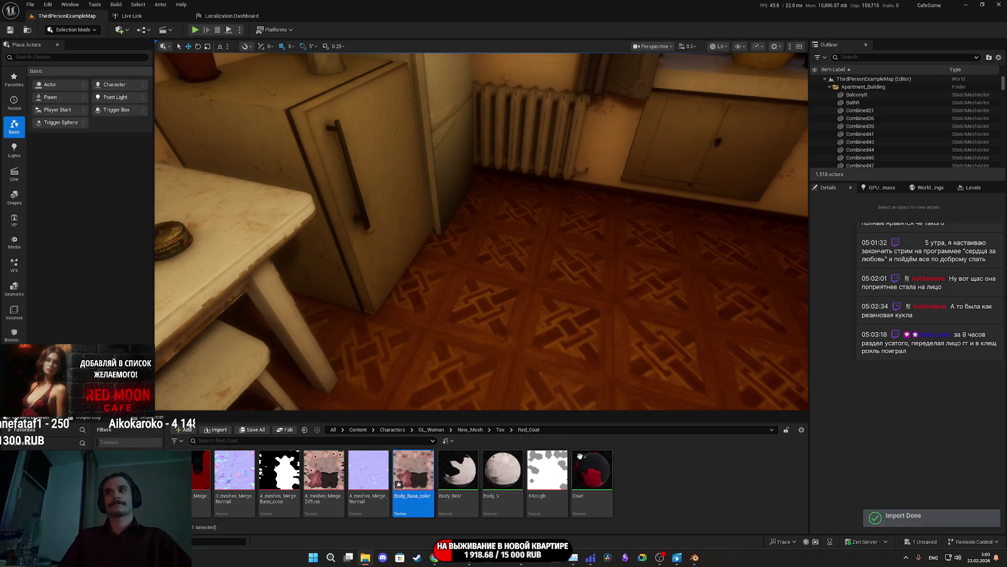
- Change Body_Base_color's texture group, enable sRGB, and save the texture
double_click(412, 468)
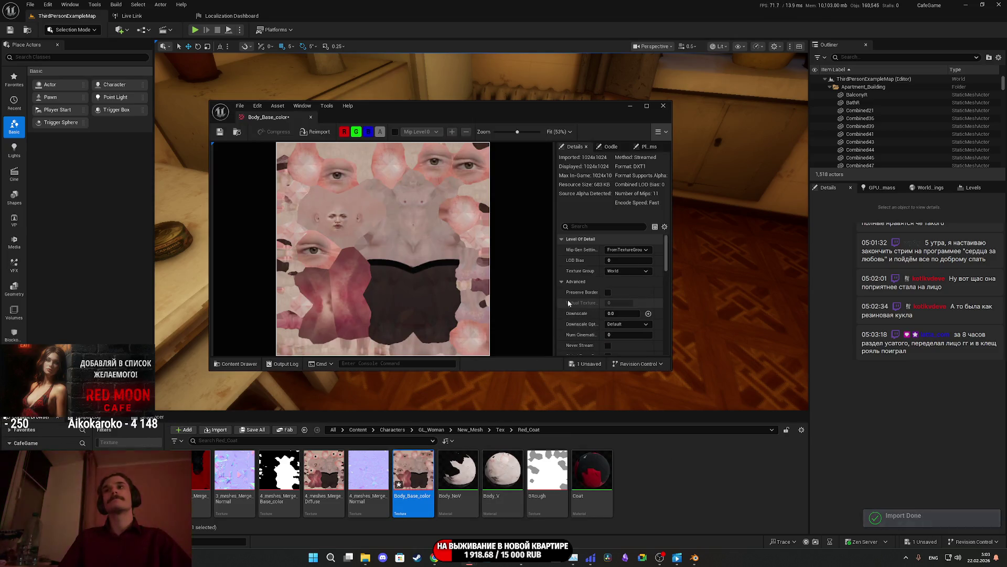
left_click(628, 271)
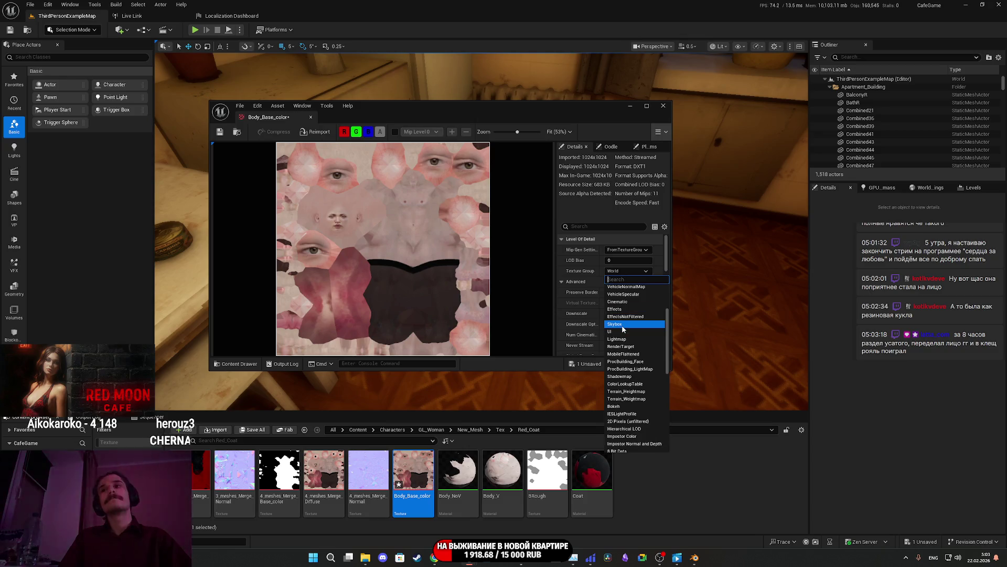
left_click(624, 376)
scroll(596, 315, "down", 5)
left_click(608, 295)
left_click(220, 131)
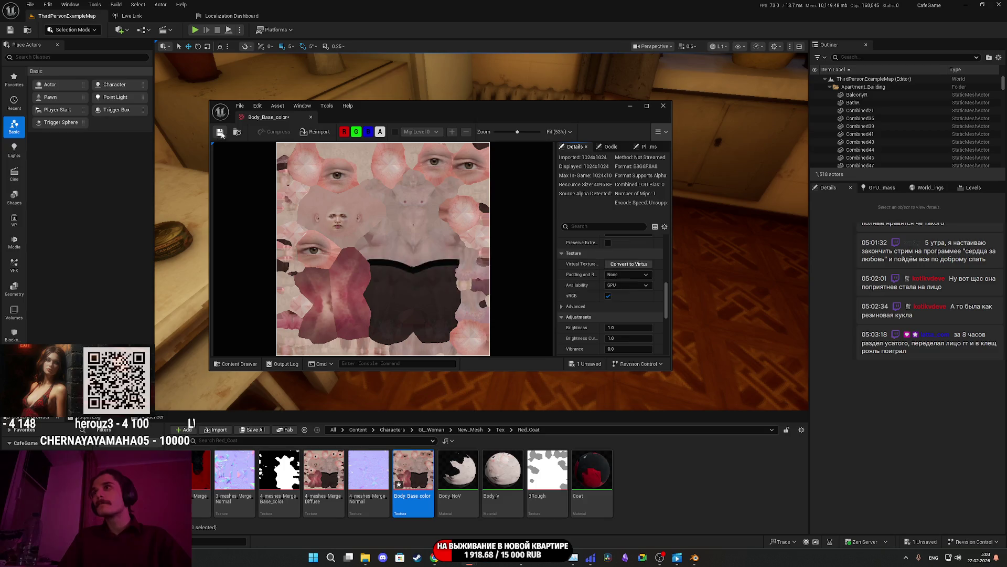
left_click(663, 106)
- Load Body_Base_color into Body_NoV's top texture sample, then apply, save and close
double_click(455, 480)
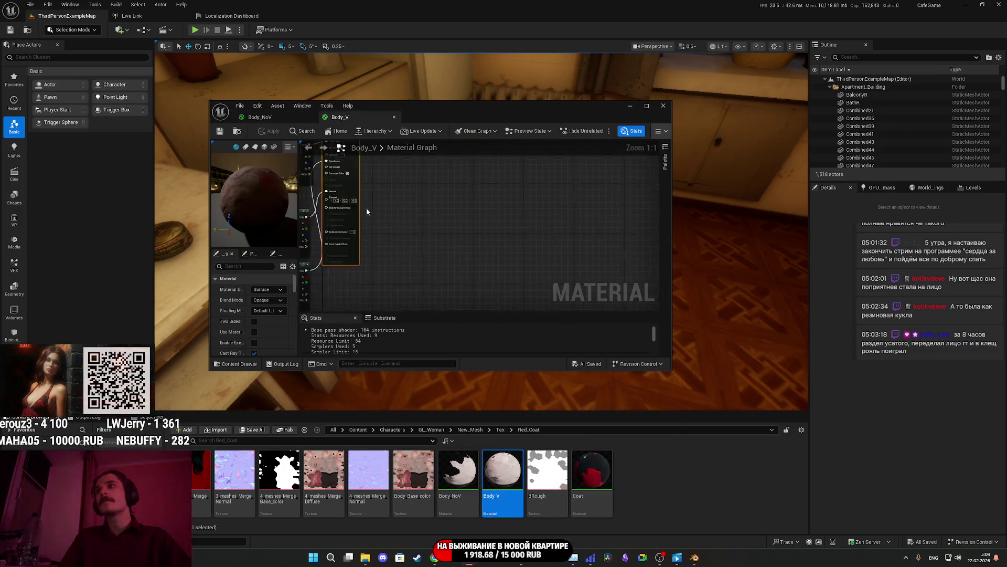
left_click(425, 472)
scroll(252, 299, "up", 3)
left_click(260, 117)
left_click(415, 172)
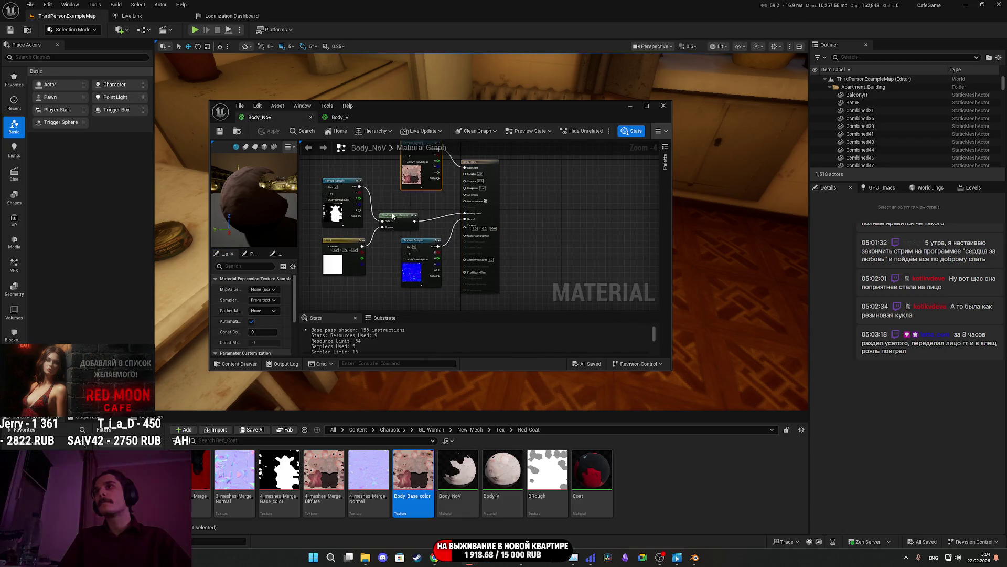
left_click(275, 309)
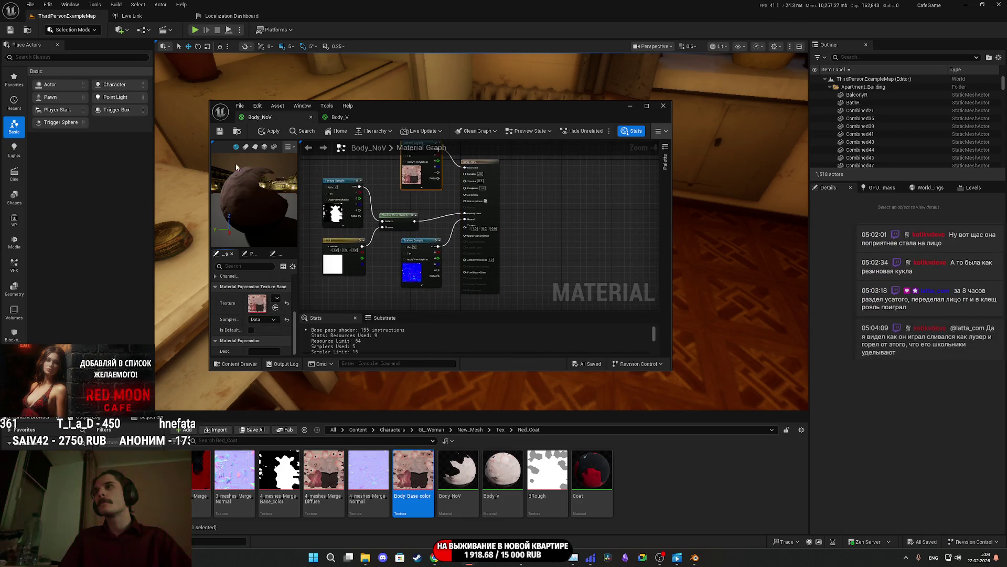
left_click(270, 130)
left_click(350, 120)
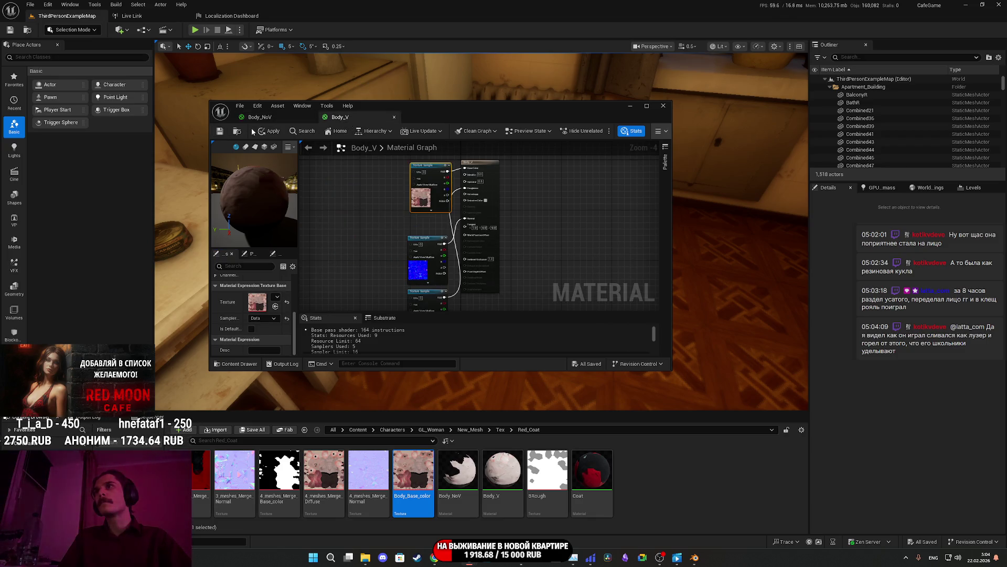
left_click(220, 131)
left_click(664, 105)
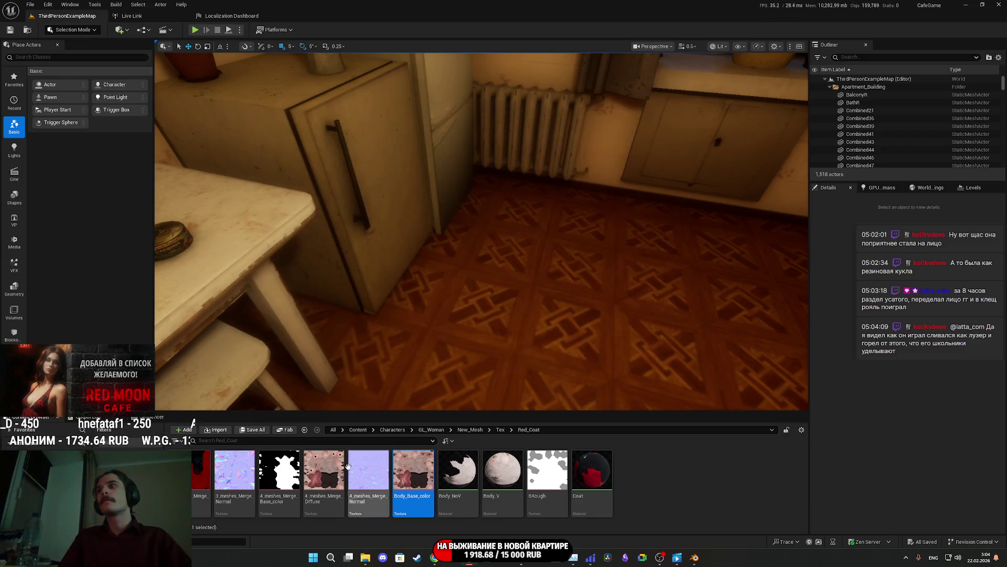
- Delete the old 4_meshes_Merge_Diffuse texture from Red_Coat
left_click(319, 480)
key("Delete")
left_click(452, 408)
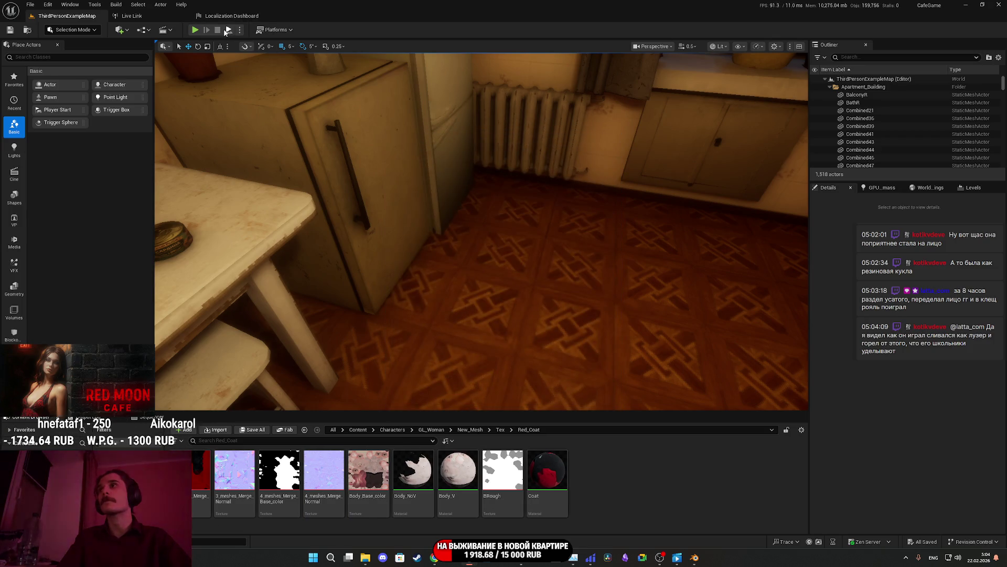
- Play the level, turn on the toilet light, swap between red shirt and corset, then stop
left_click(194, 30)
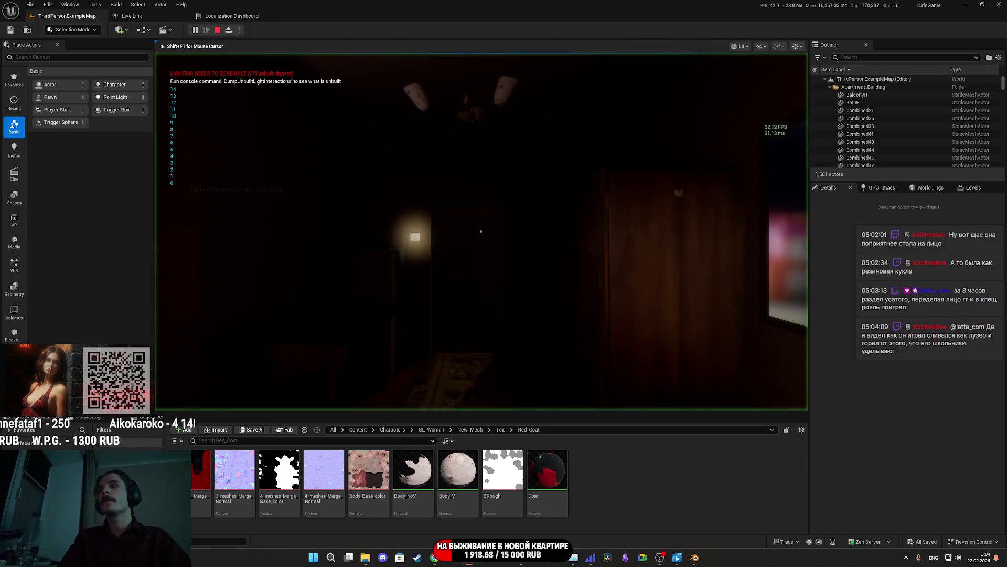
key("e")
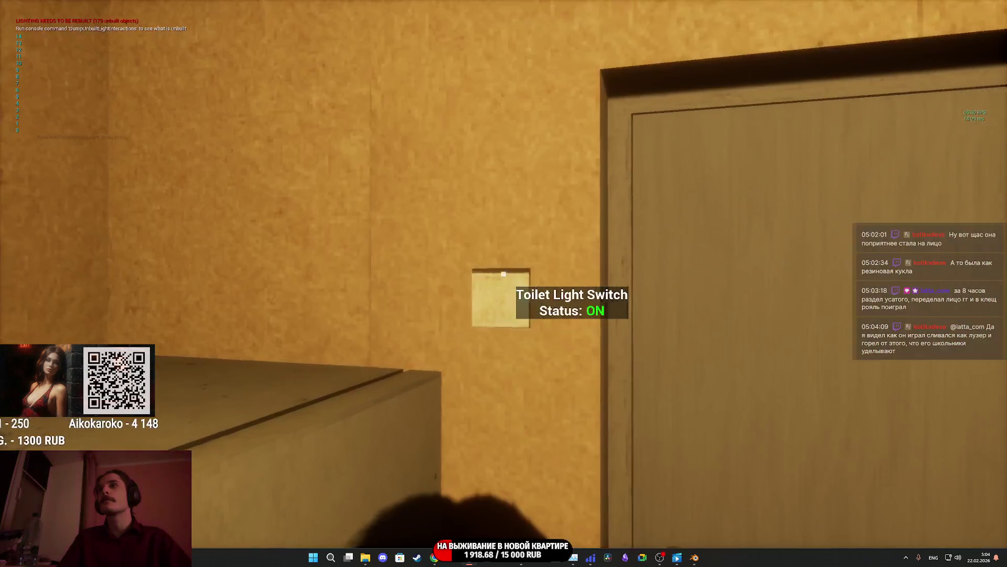
key("e")
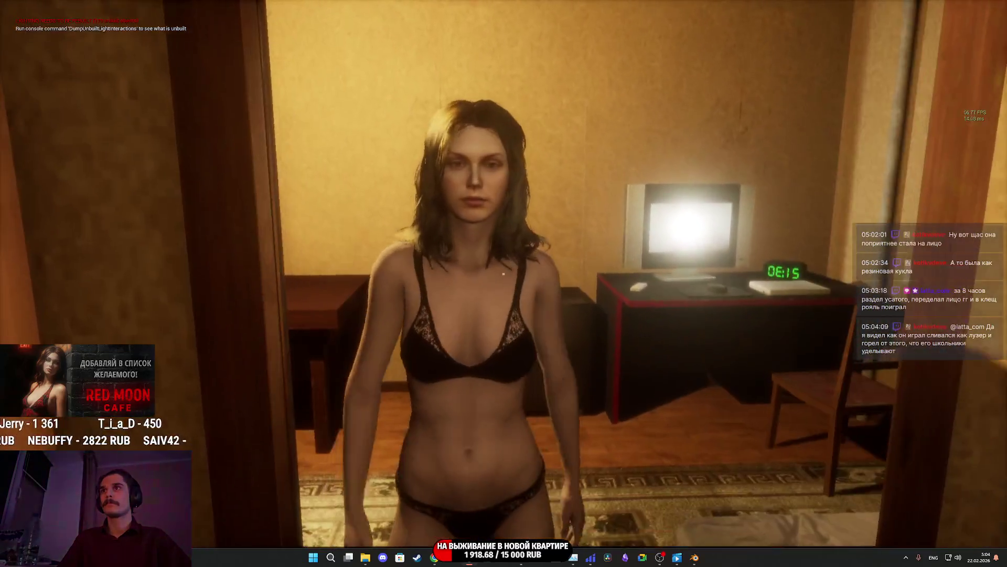
key("e")
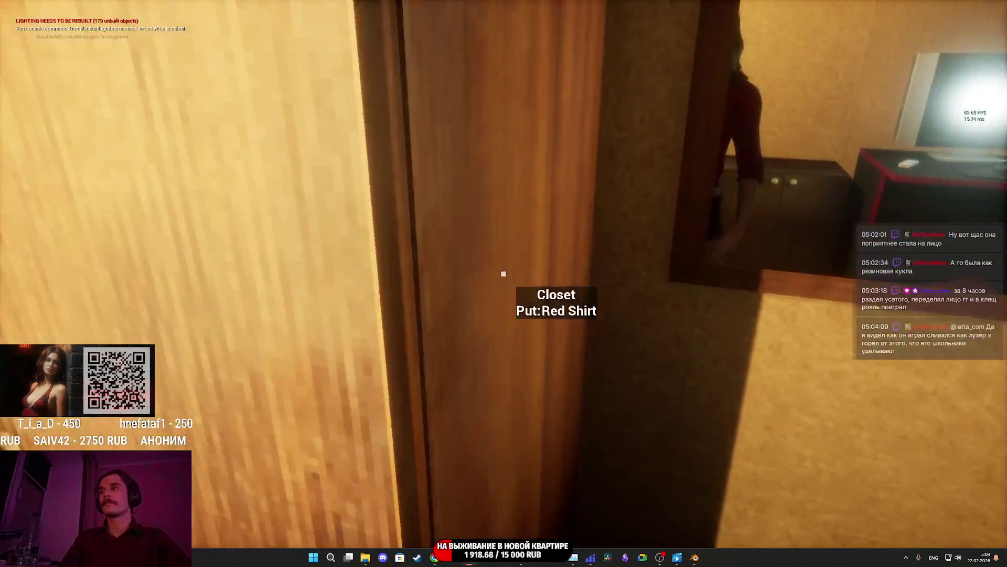
key("e")
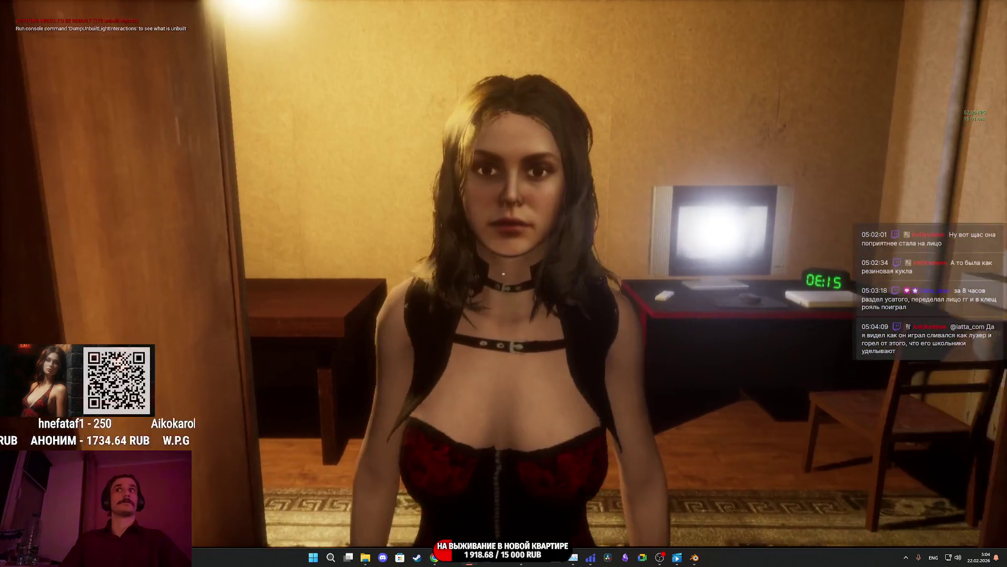
key("e")
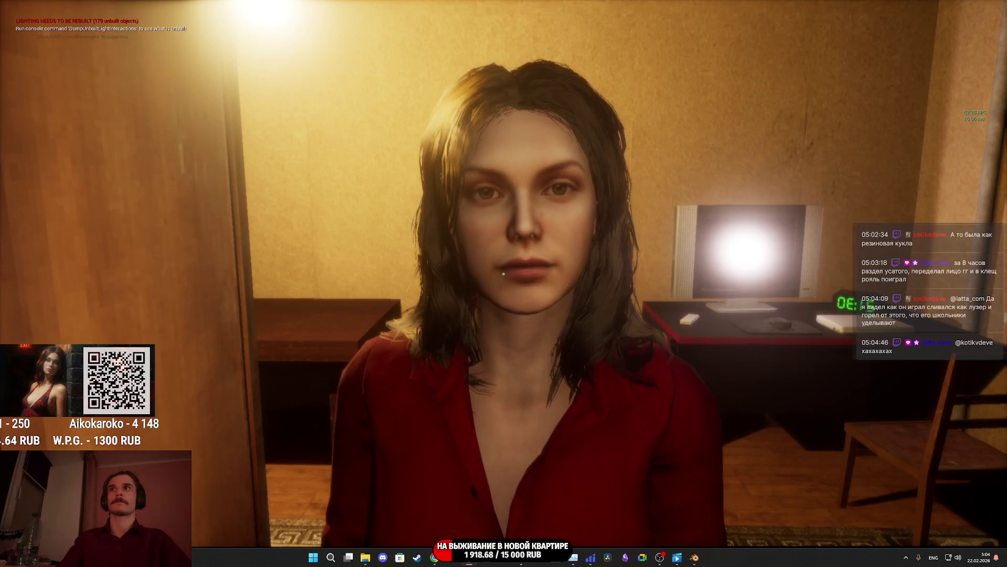
key("Escape")
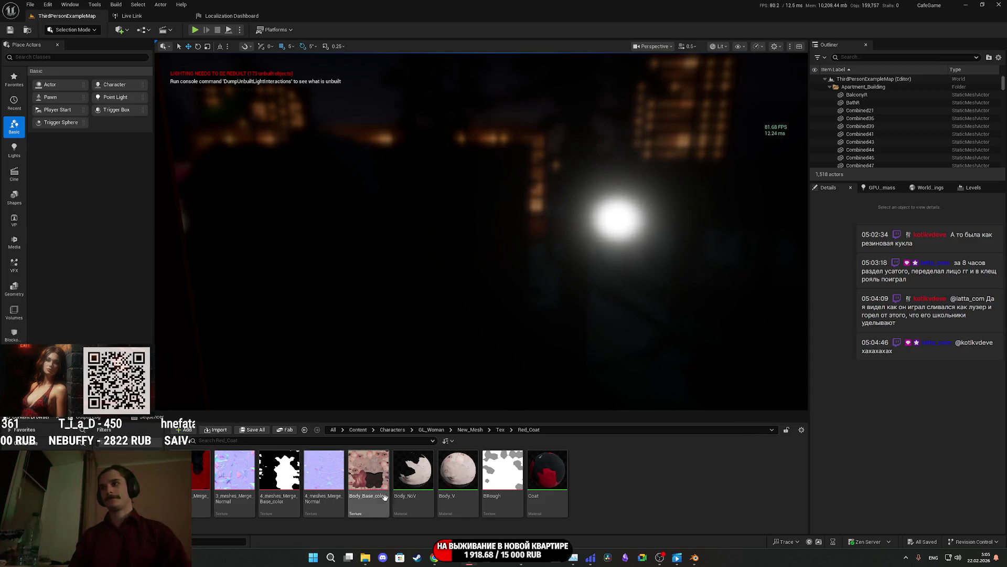
- Open the New_Mesh > Tex > Corset texture folder, then bring Blender forward
left_click(467, 430)
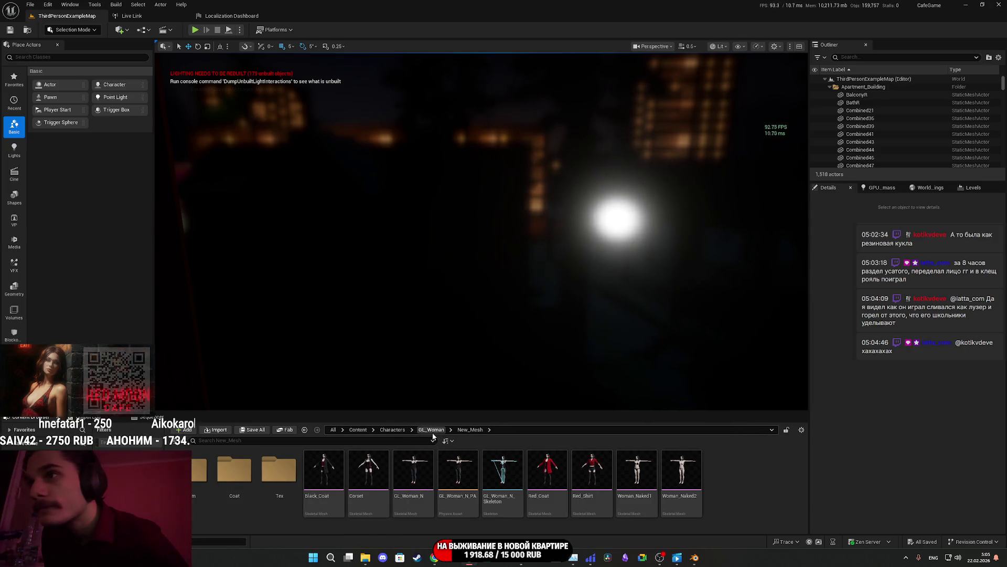
double_click(280, 472)
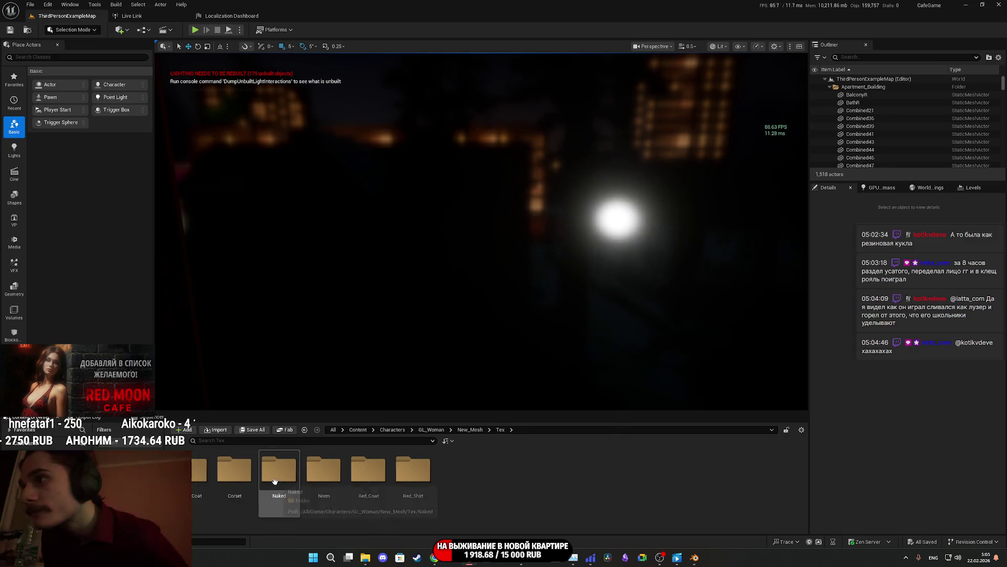
double_click(241, 483)
mouse_move(428, 521)
left_click(694, 558)
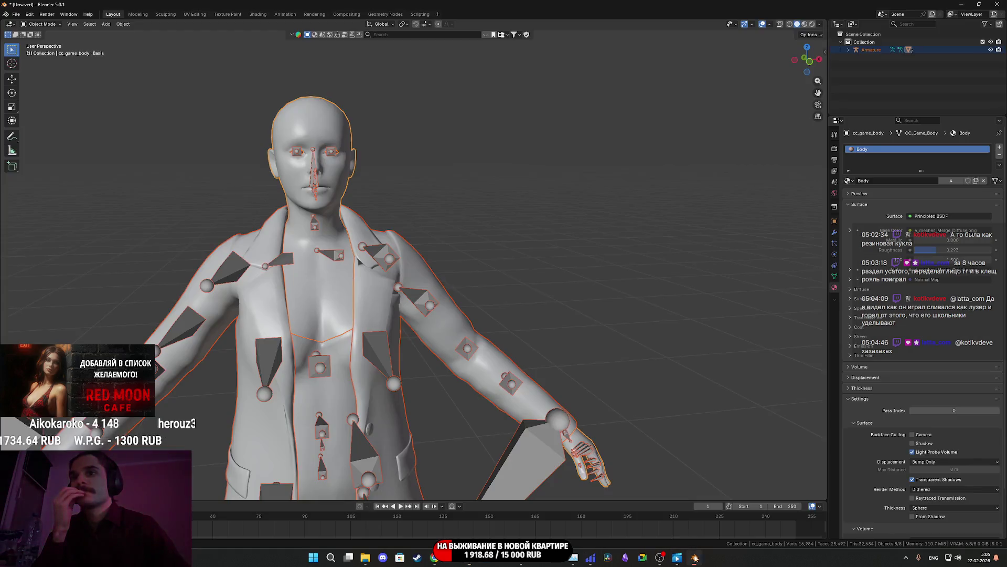
- Start a General scene without saving, and delete the default camera, cube and light
left_click(15, 14)
mouse_move(31, 24)
left_click(112, 24)
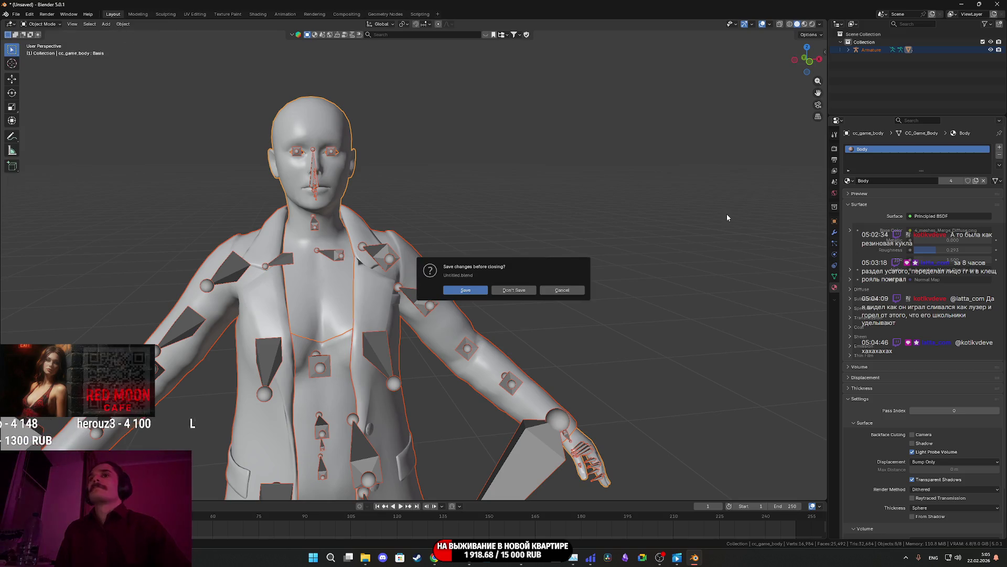
left_click(515, 292)
key("a")
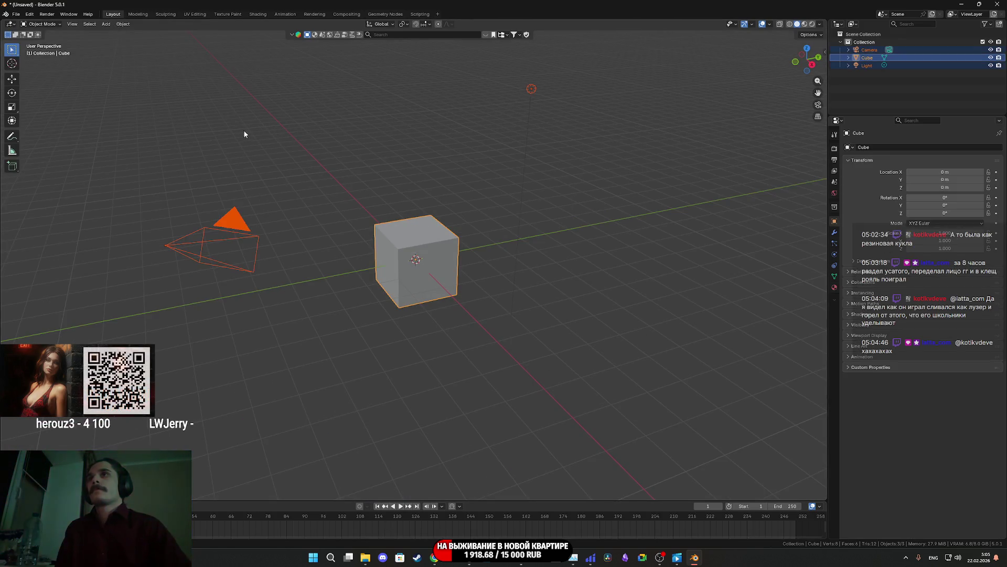
key("Delete")
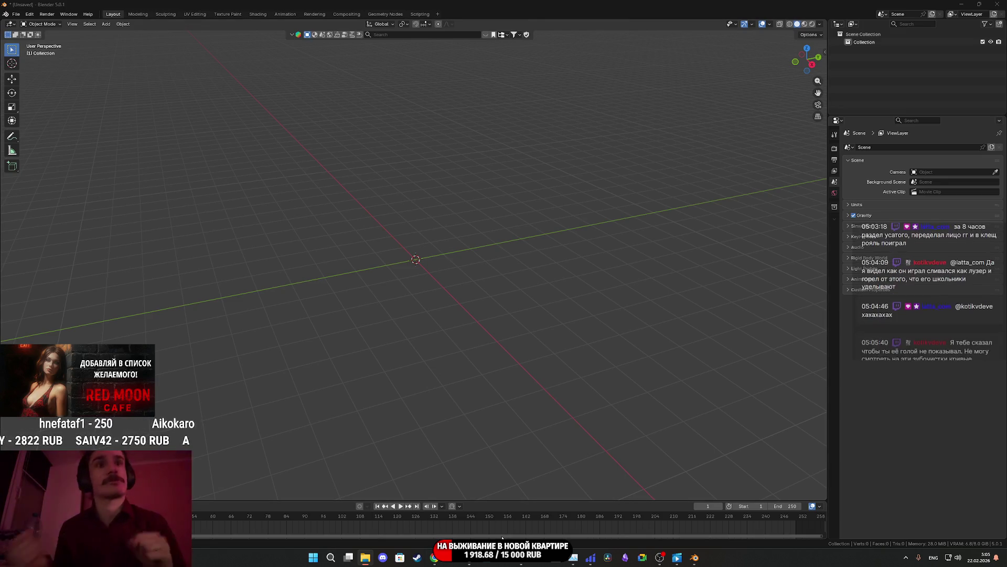
mouse_move(521, 563)
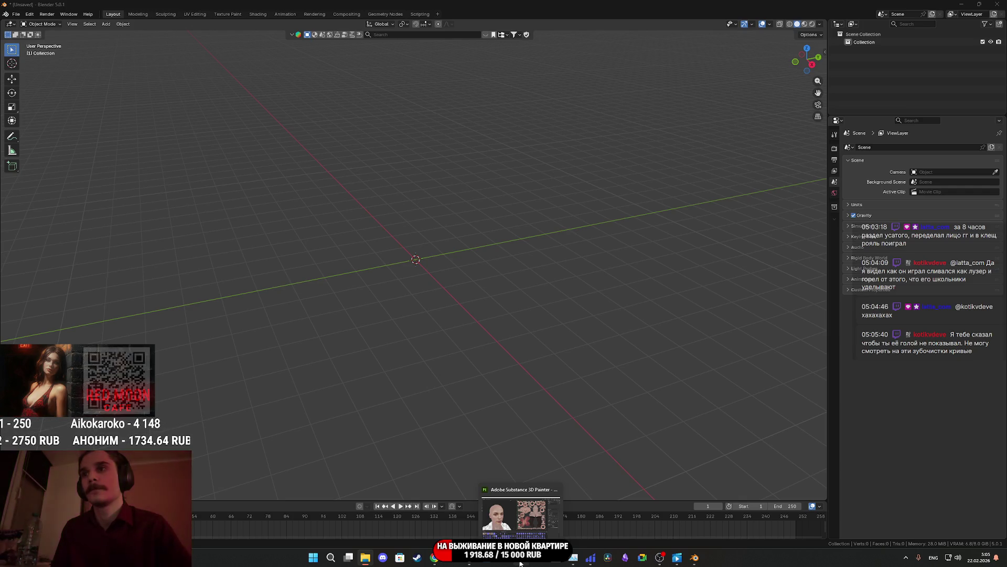
left_click(487, 557)
- Export the Corset folder's 4_meshes_Merge_Diffuse texture to a PNG with a numeric file name
right_click(326, 472)
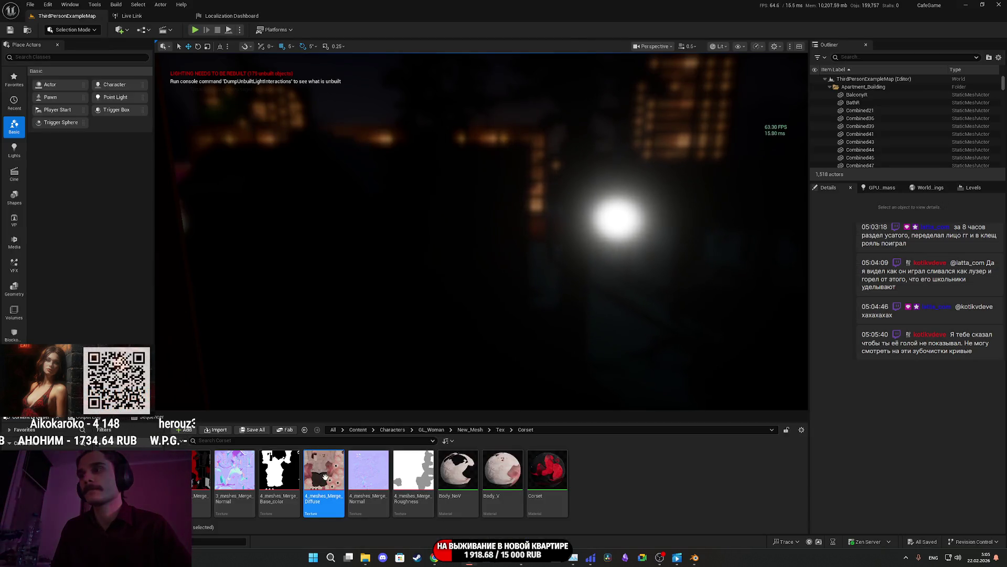
mouse_move(423, 337)
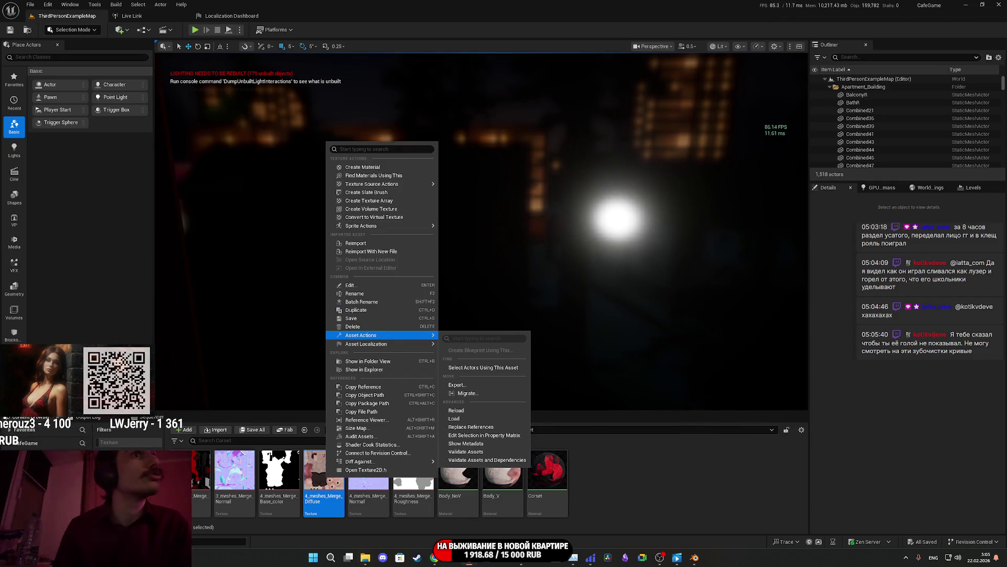
left_click(315, 473)
right_click(325, 474)
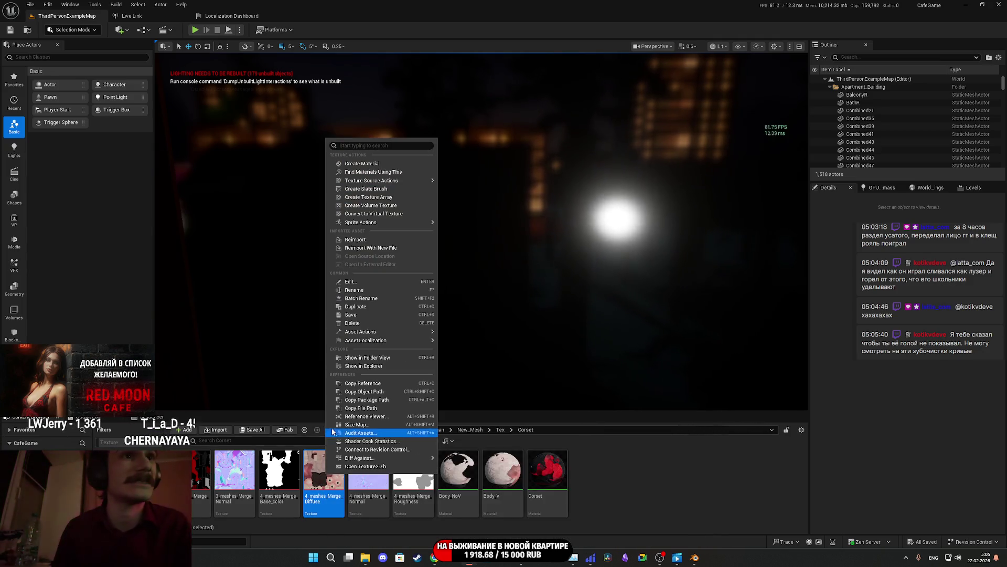
mouse_move(378, 331)
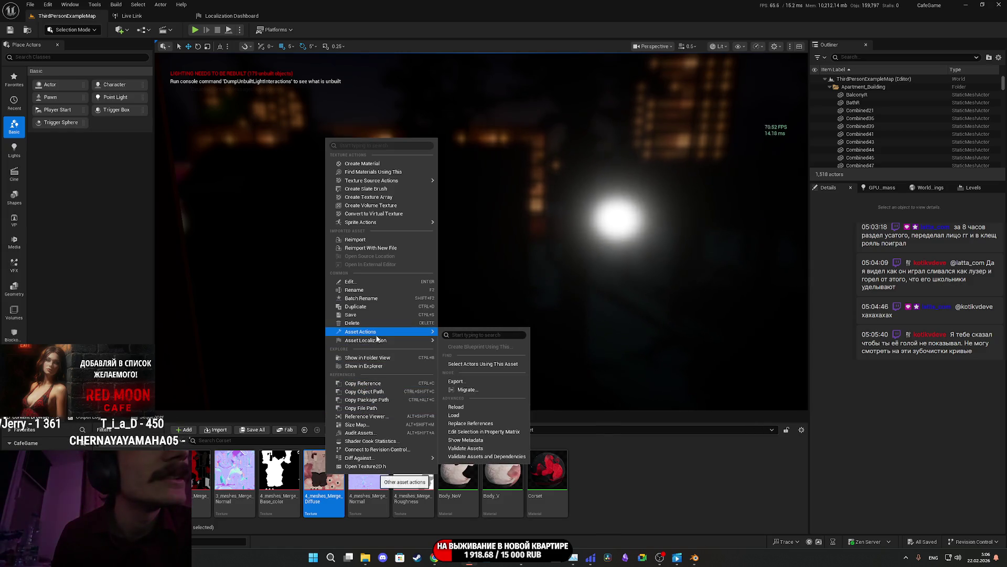
left_click(464, 380)
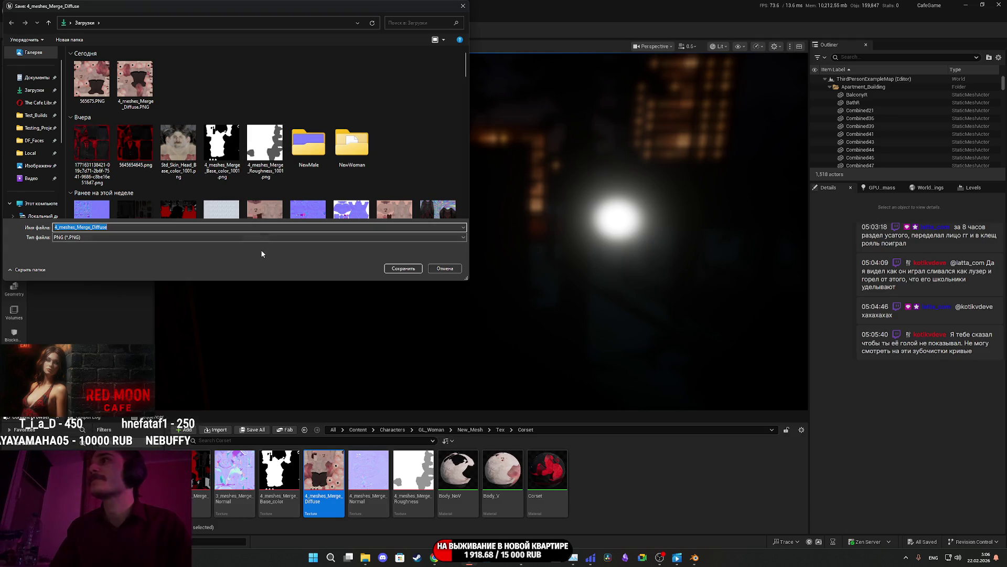
type("546456544564")
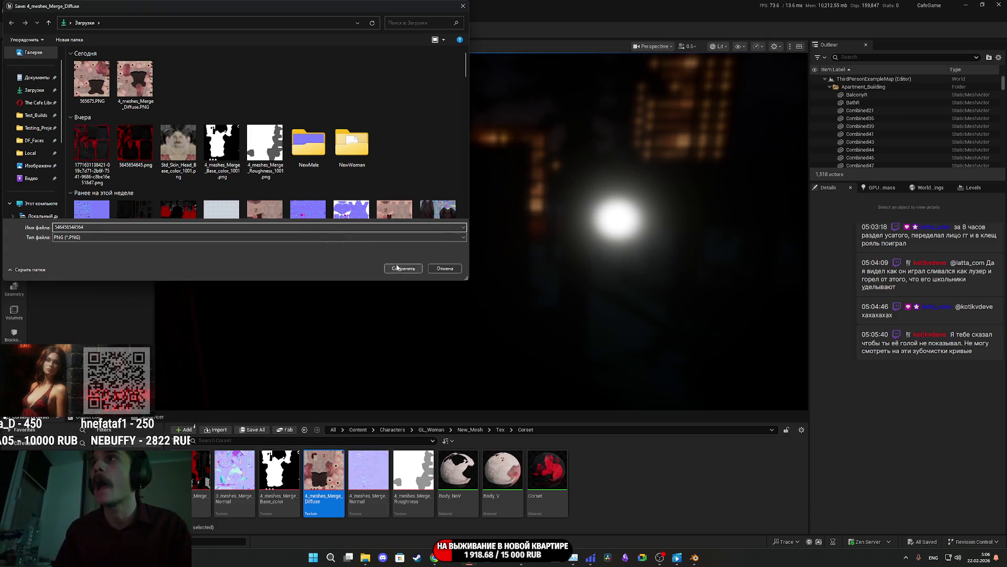
left_click(404, 268)
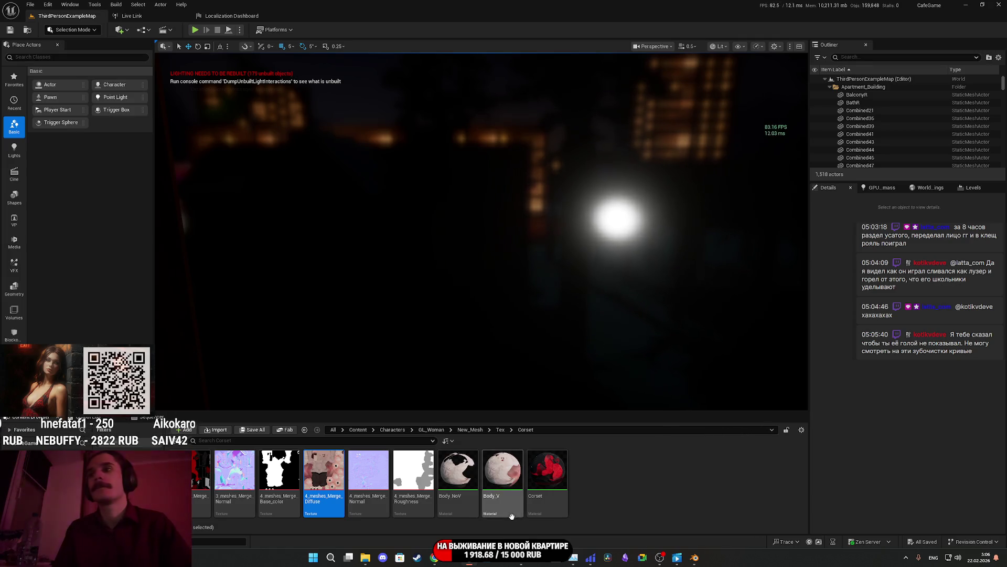
mouse_move(696, 560)
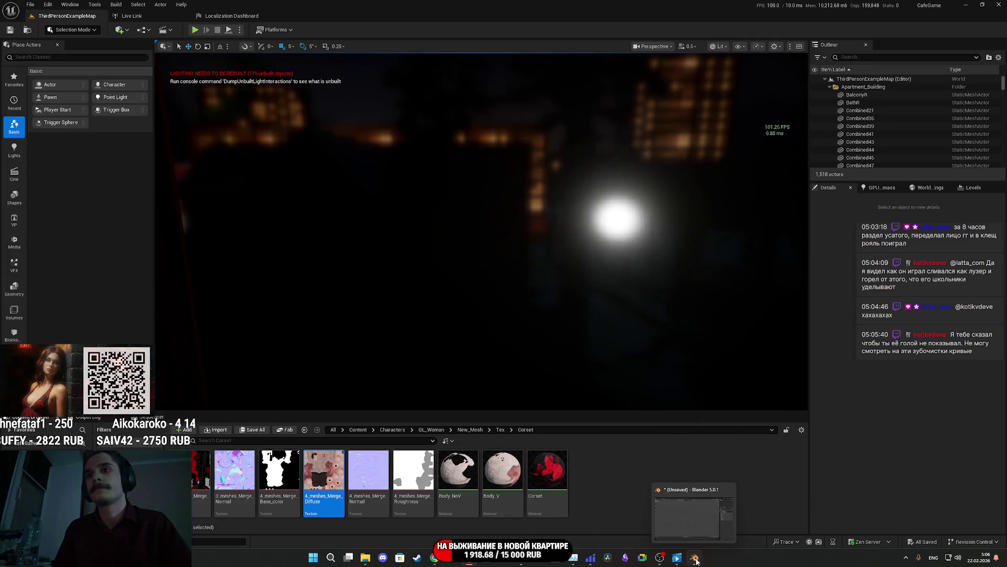
left_click(696, 559)
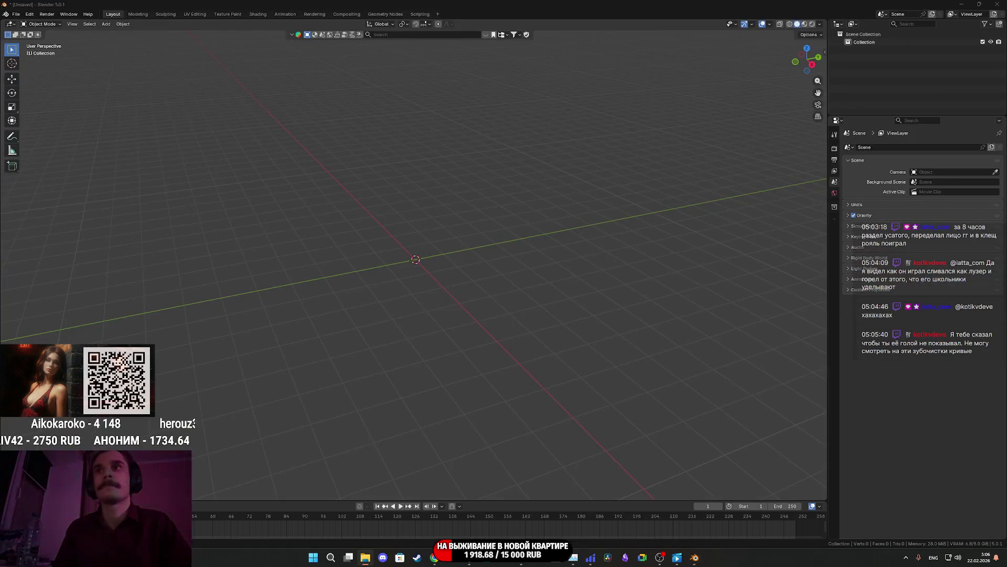
- Import Corset.fbx into the empty scene and delete the 03_hair5 hair object
left_click_drag(1006, 294, 459, 269)
left_click(455, 414)
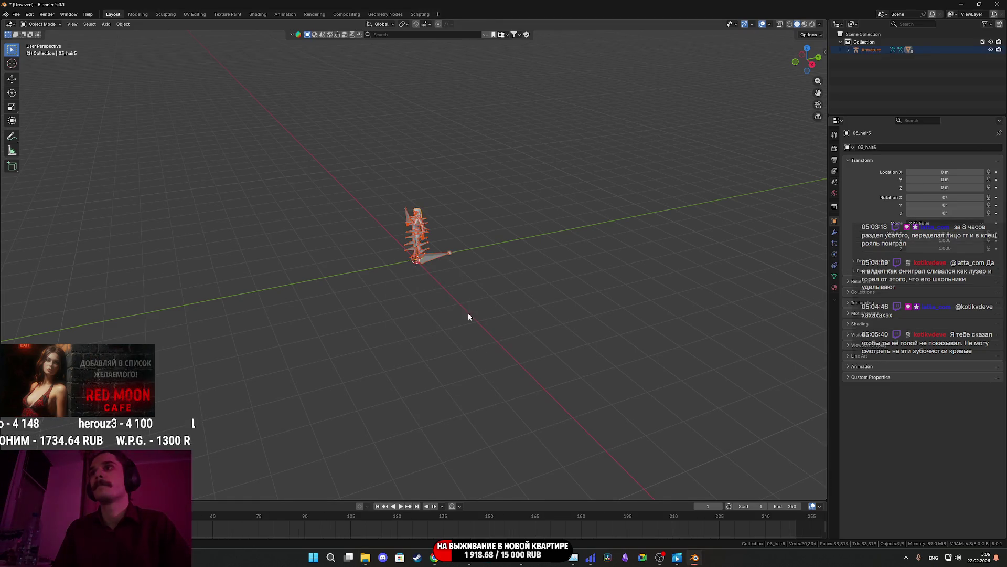
scroll(468, 322, "up", 6)
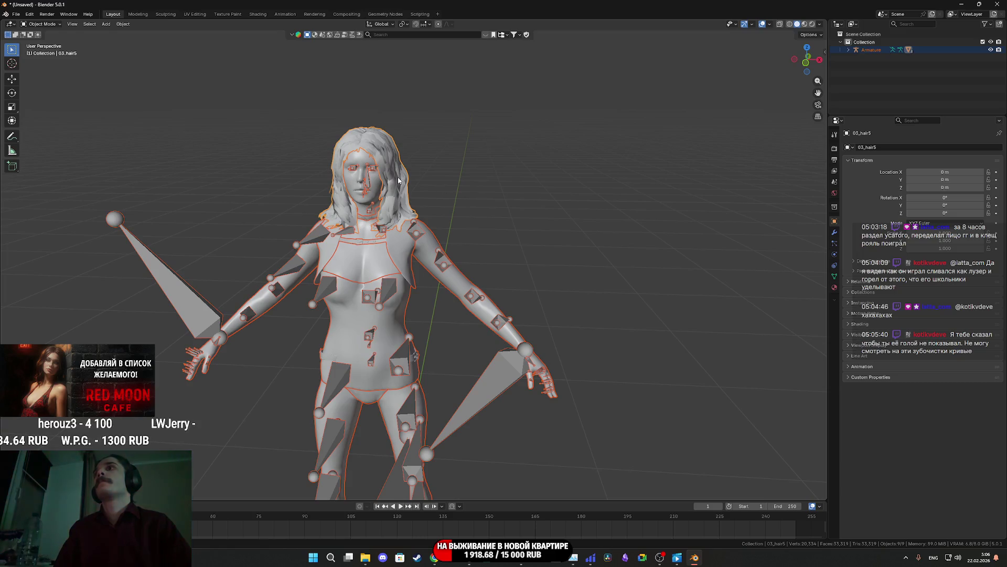
left_click(398, 181)
key("Delete")
- Select all, open the FBX export option, cancel it, and select the body mesh
key("a")
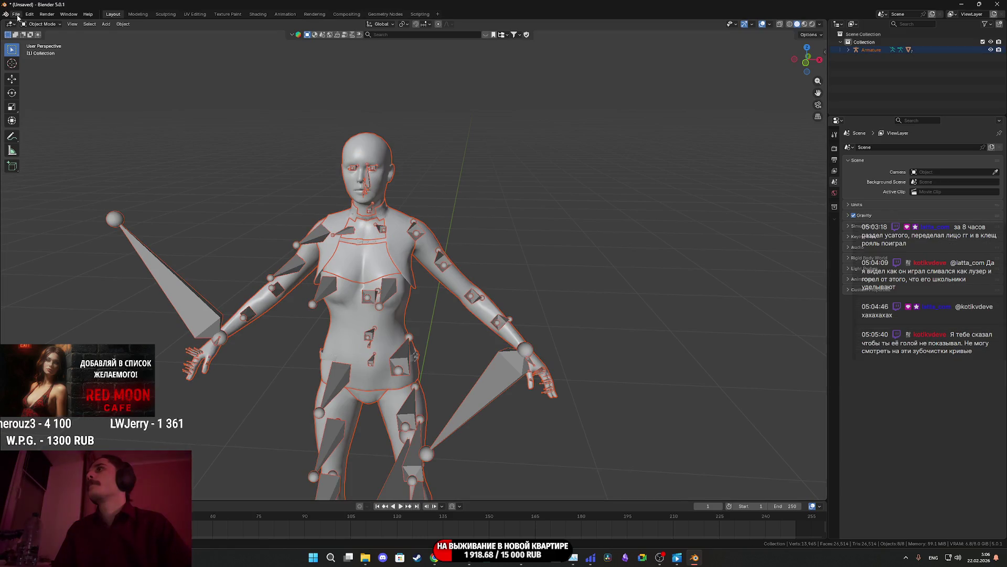
left_click(17, 14)
mouse_move(32, 134)
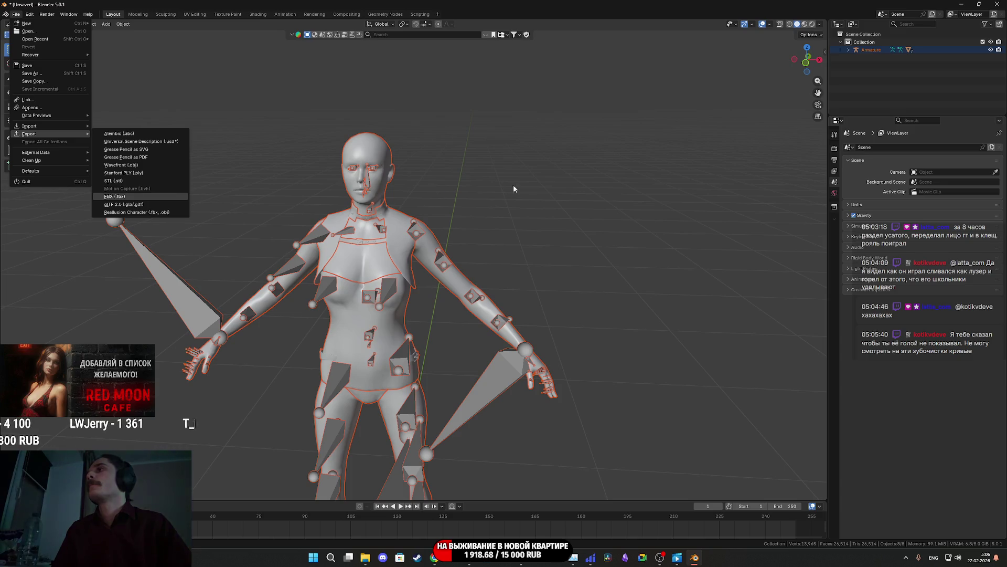
left_click(374, 153)
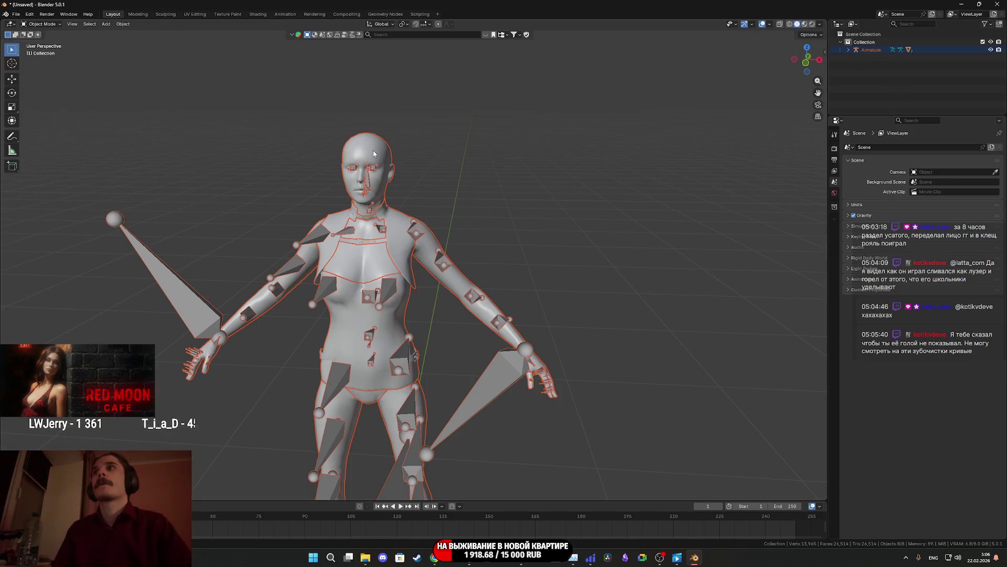
left_click(404, 252)
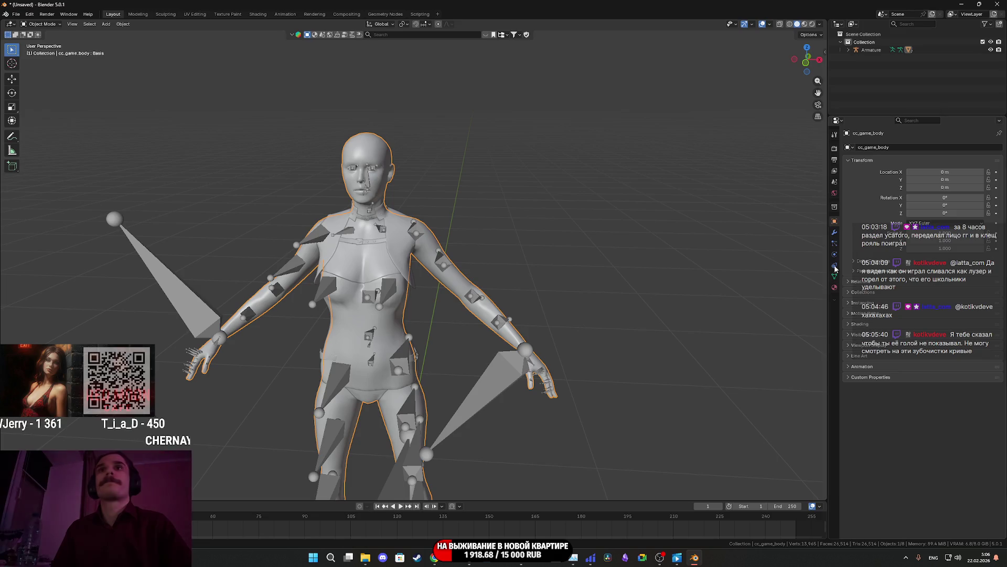
- Rename the body mesh's 4_meshes_Merge material to Body
left_click(835, 287)
double_click(871, 150)
type("Bo")
key("Return")
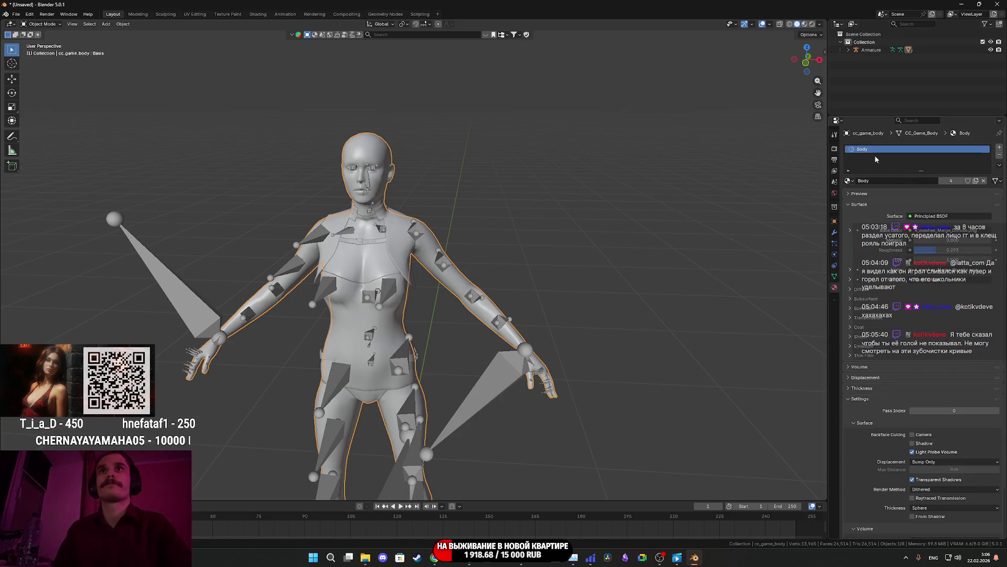
- Export everything as FBX to Downloads with only Armature and Mesh, without leaf bones
key("a")
left_click(15, 14)
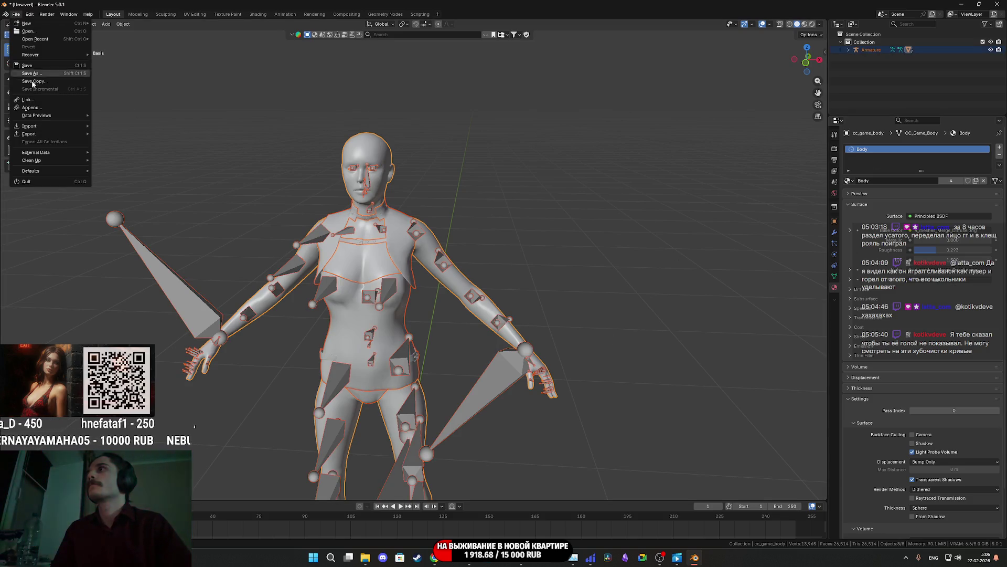
mouse_move(52, 134)
left_click(114, 196)
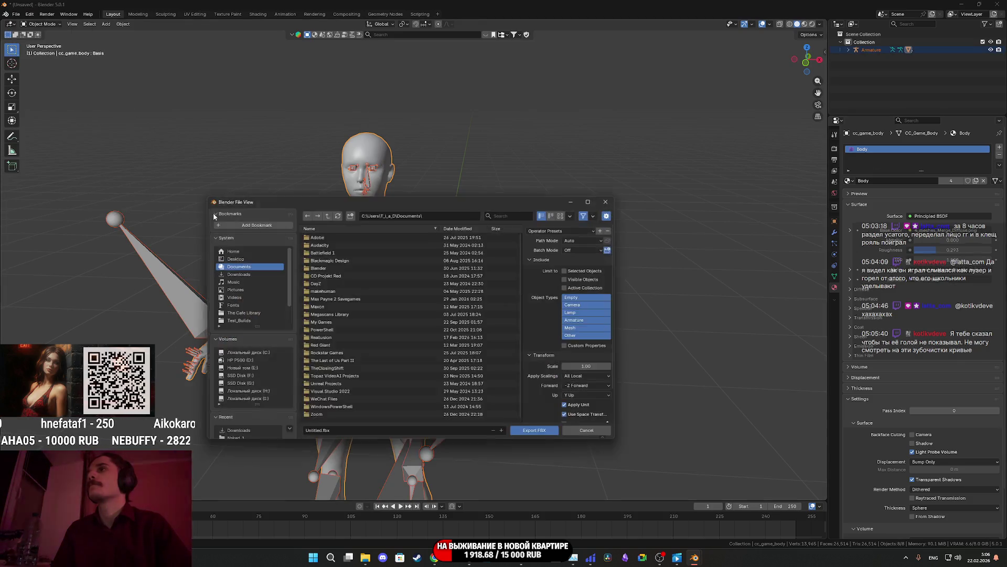
left_click(574, 328)
left_click(579, 320, "shift")
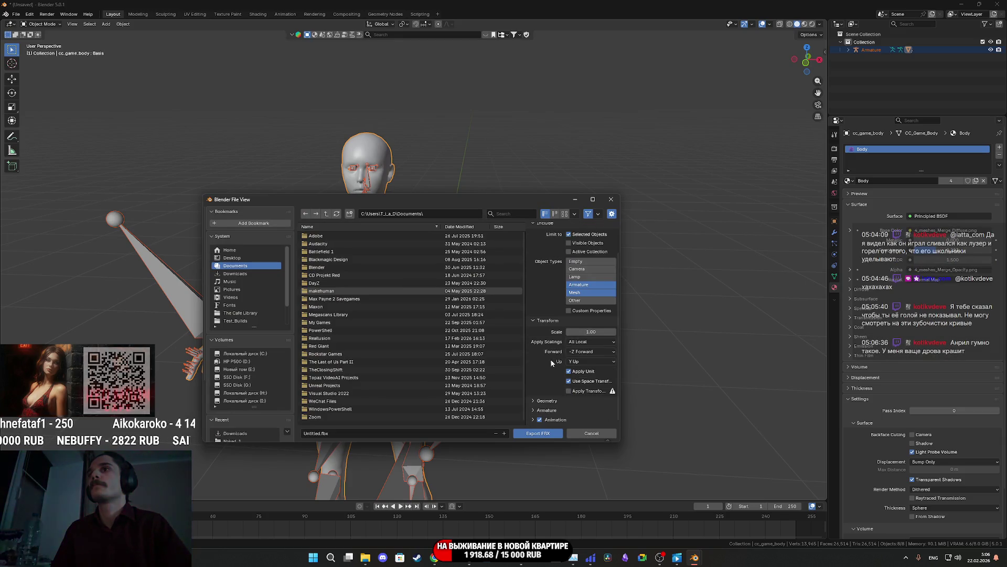
scroll(562, 409, "down", 5)
left_click(568, 409)
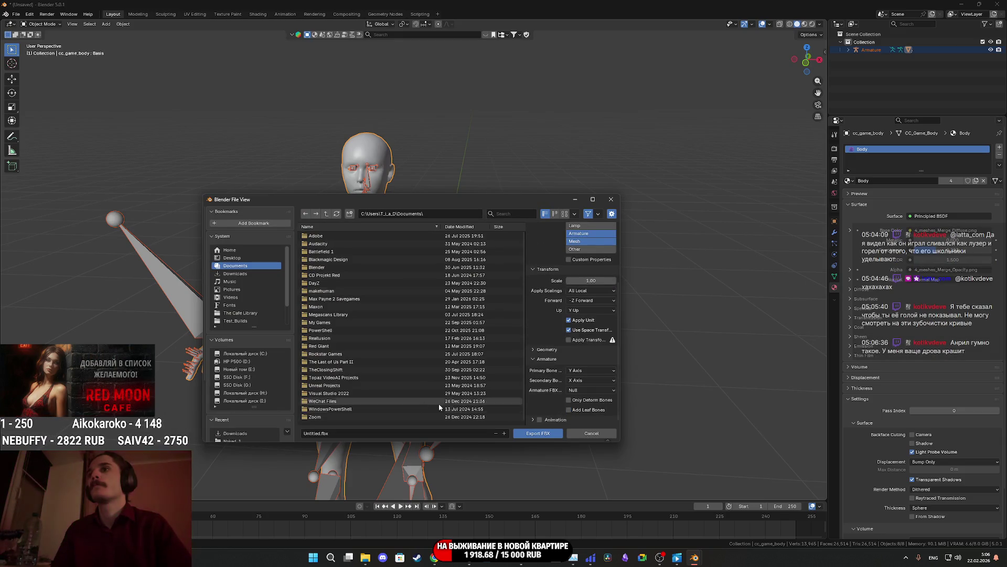
left_click(235, 433)
left_click(348, 431)
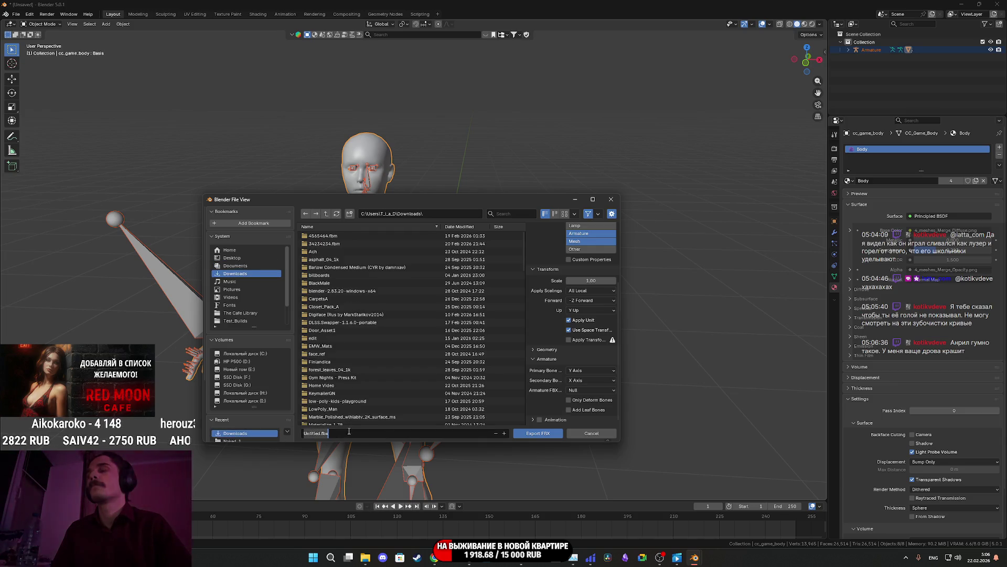
left_click(540, 434)
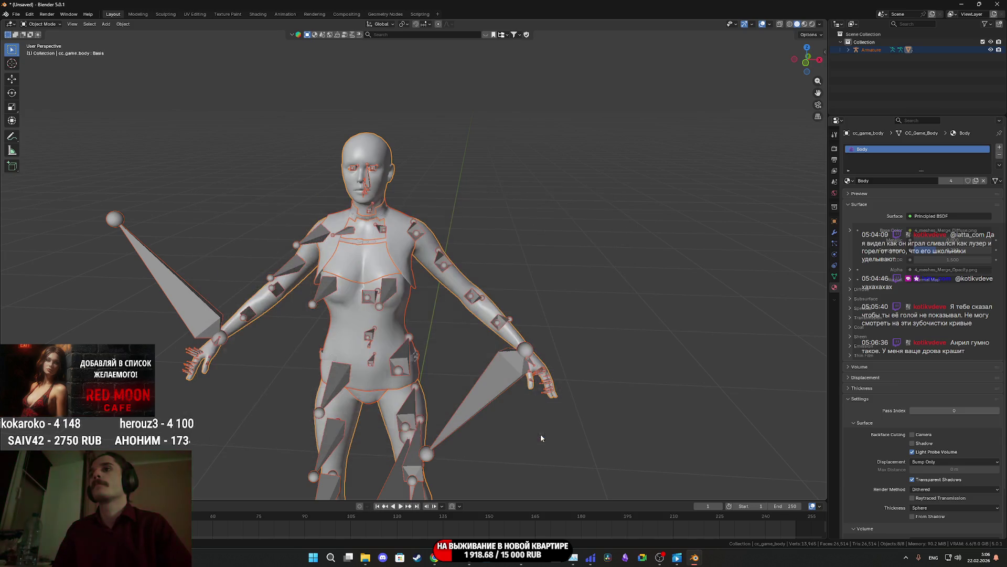
left_click(521, 557)
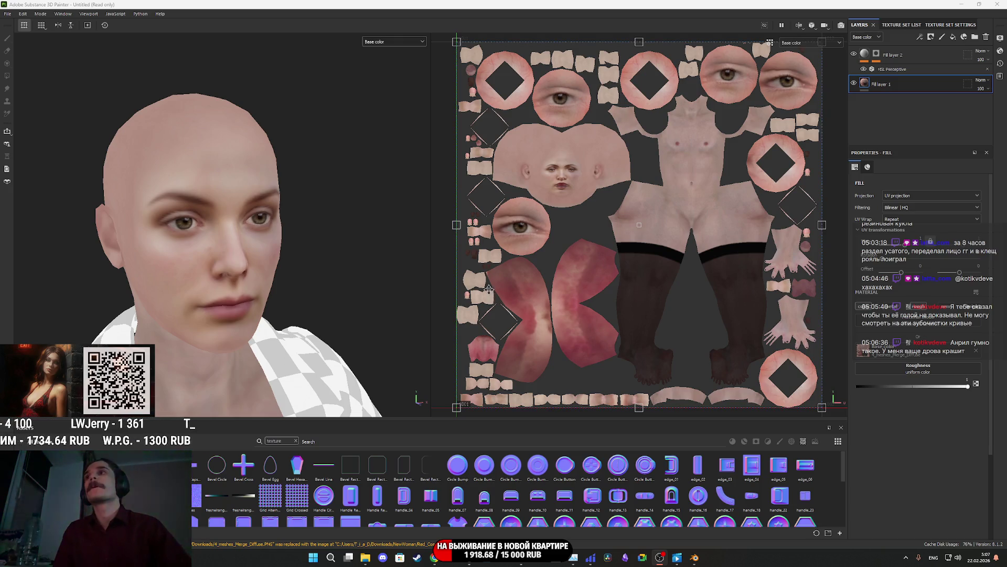
- Drag the exported FBX into the Substance Painter project and confirm reloading the mesh
mouse_move(367, 553)
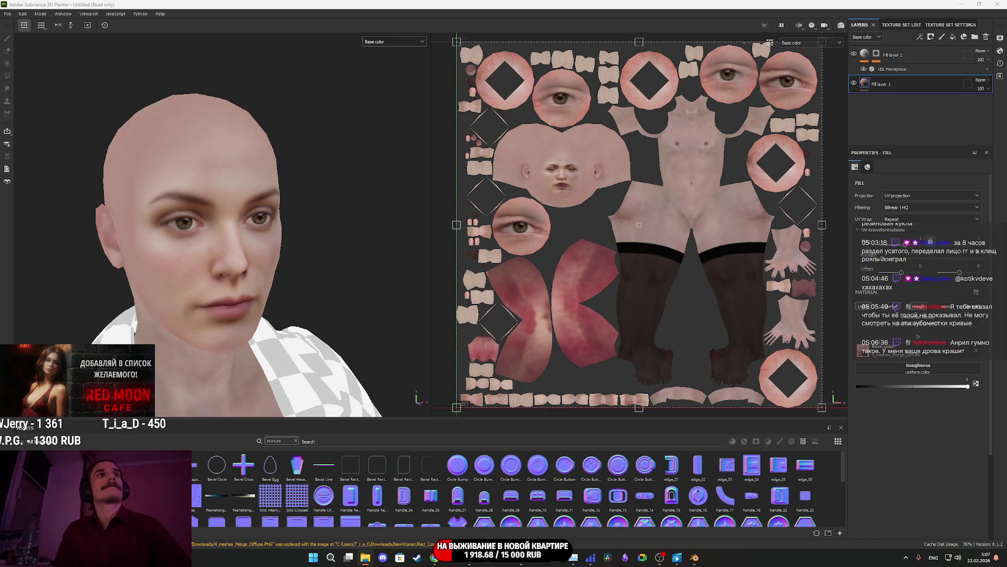
left_click_drag(0, 315, 278, 328)
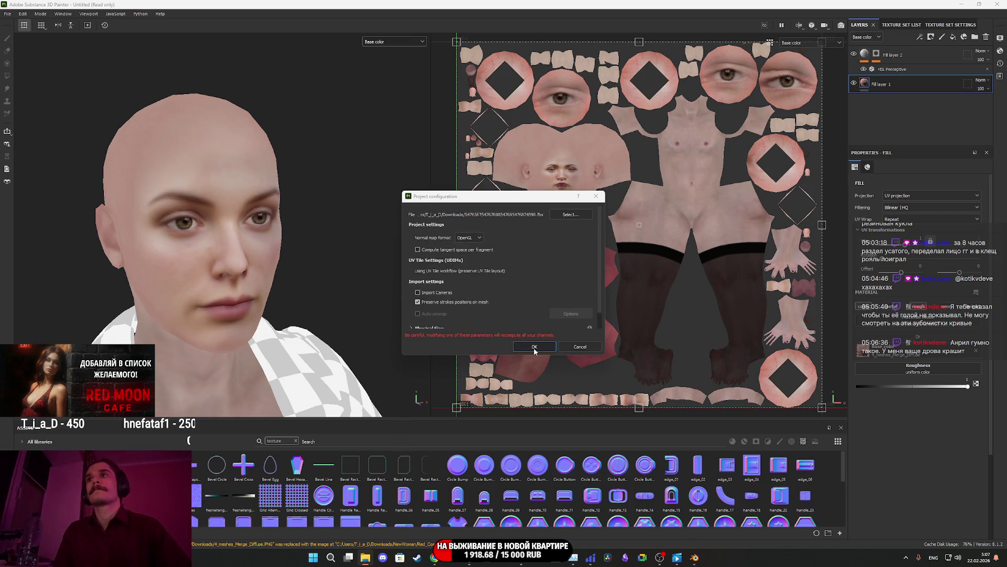
left_click(534, 347)
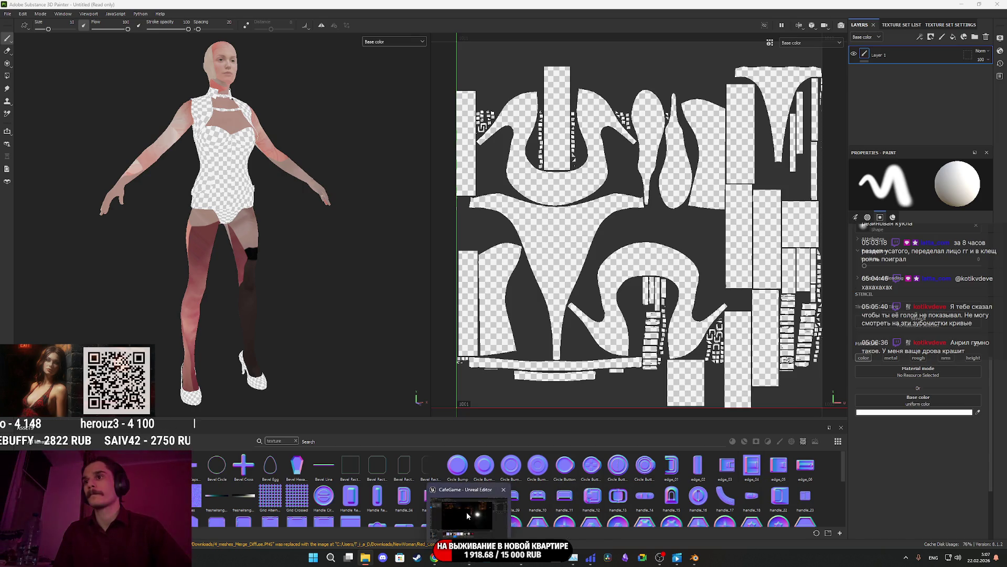
- Import the 4_meshes_Merge_Diffuse image into the project as a texture resource
left_click(467, 511)
left_click_drag(694, 467, 592, 504)
left_click(604, 198)
left_click(597, 330)
left_click(602, 372)
left_click(602, 383)
left_click(561, 385)
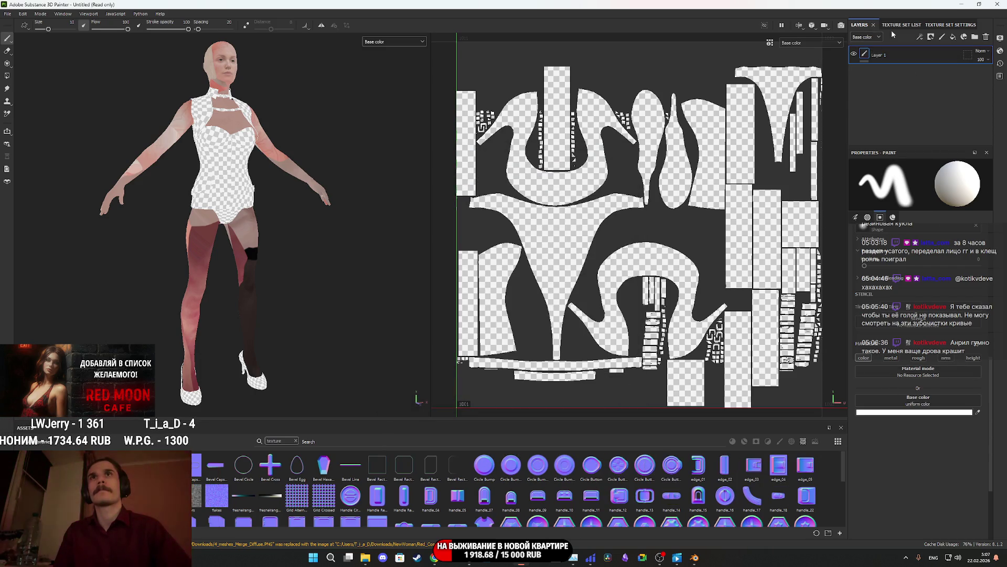
- Put the Diffuse image into Fill layer 1's base colour on the Body texture set
left_click(902, 25)
left_click(868, 70)
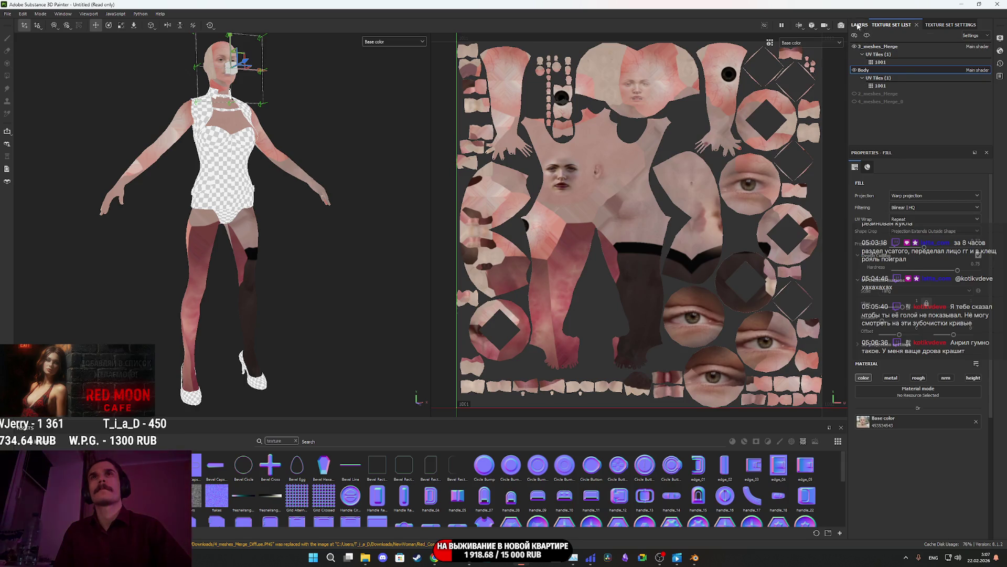
left_click(859, 26)
left_click(866, 86)
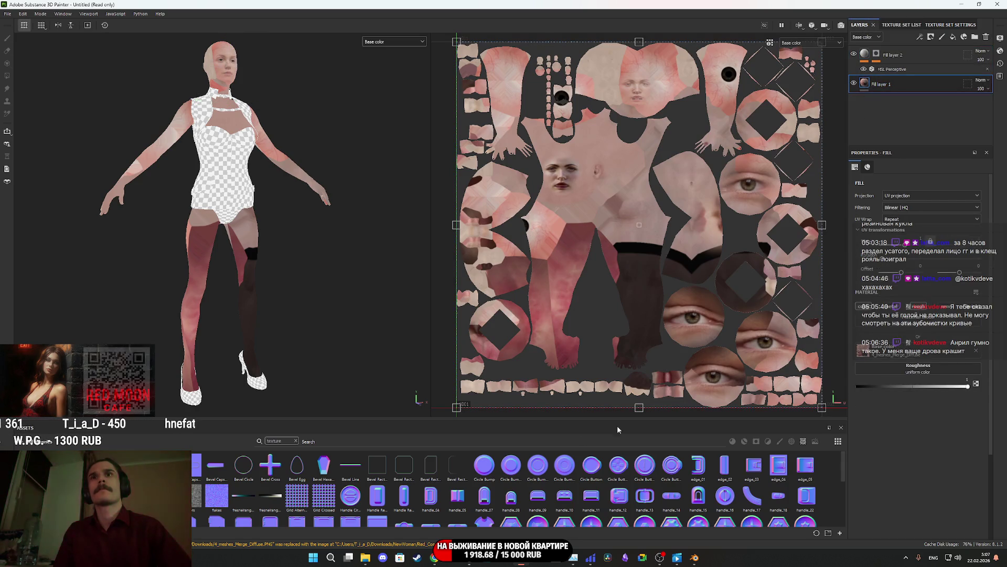
mouse_move(342, 466)
left_mouse_down()
mouse_move(740, 463)
mouse_move(920, 420)
mouse_move(895, 350)
left_mouse_up()
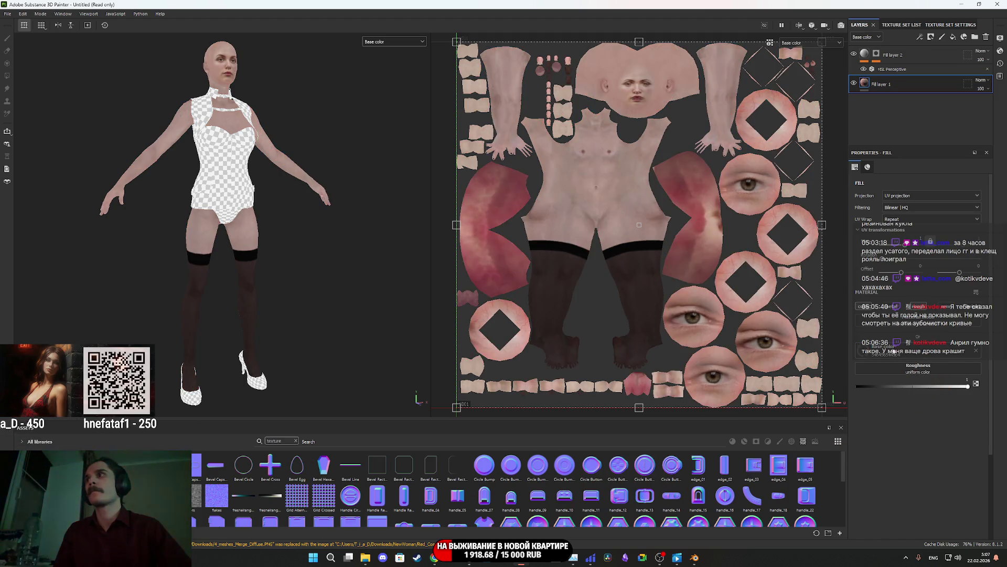
scroll(266, 194, "up", 10)
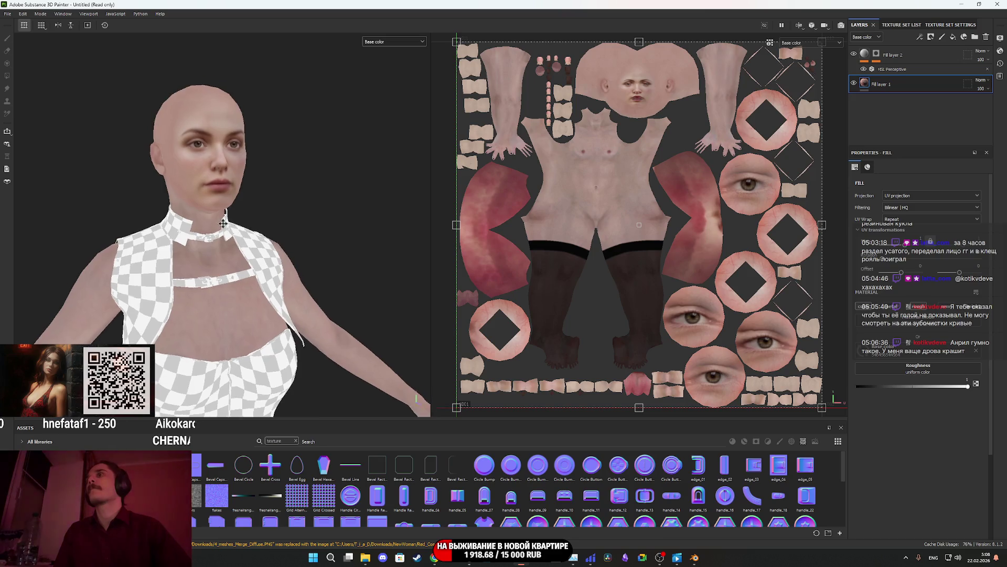
left_click_drag(215, 248, 168, 244)
left_click_drag(291, 264, 278, 283)
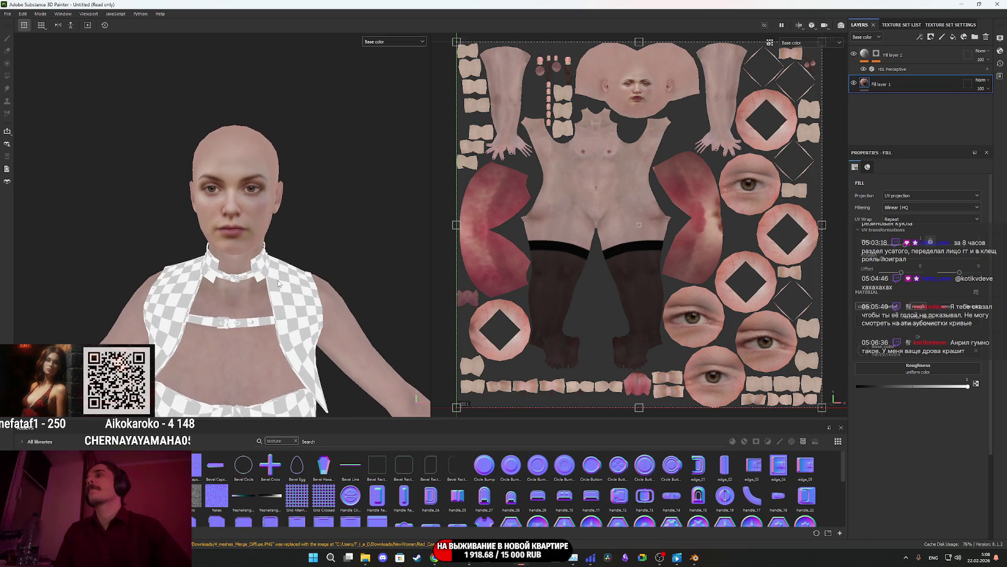
left_click(8, 14)
left_click(38, 147)
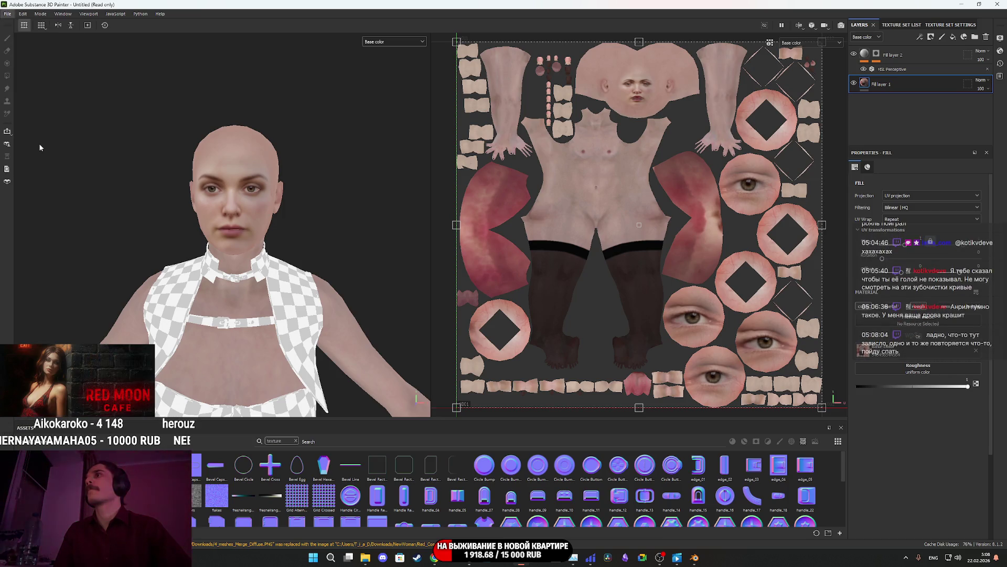
- Export Body_Base_color_1001.png into NewWoman/Corset/textures and return to the Unreal Editor
left_click(599, 175)
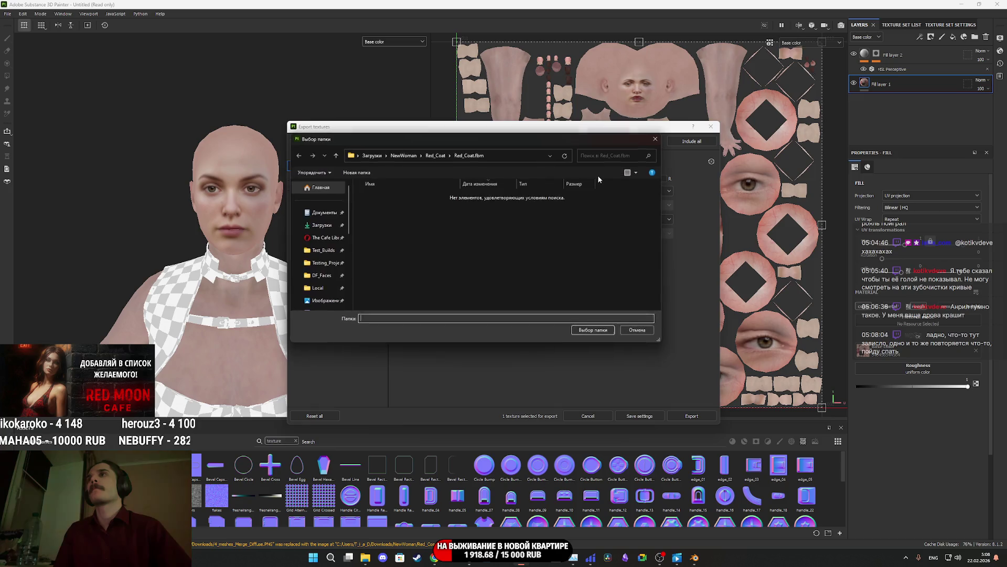
left_click(436, 156)
left_click(403, 155)
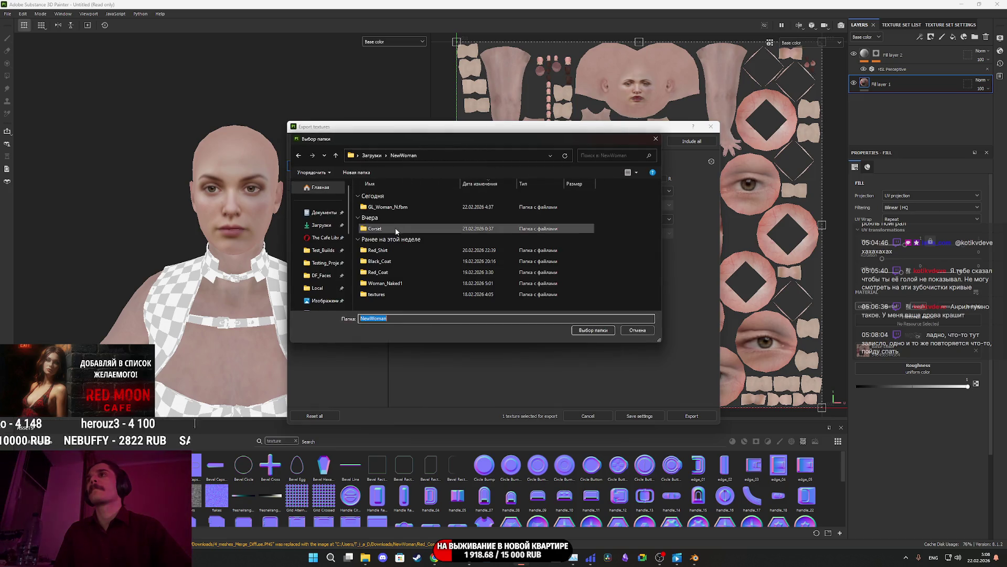
double_click(386, 229)
left_click(394, 212)
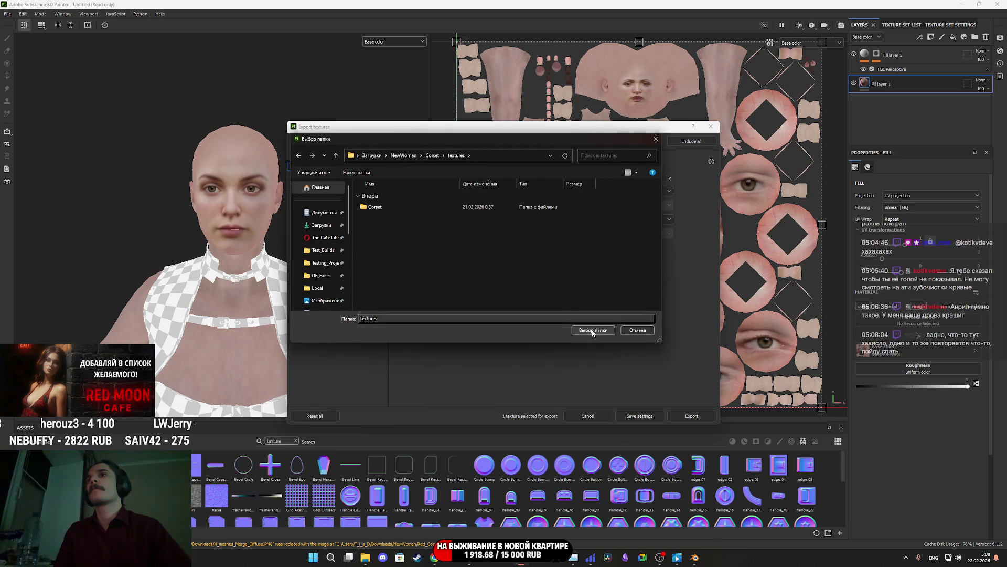
left_click(592, 330)
left_click(685, 416)
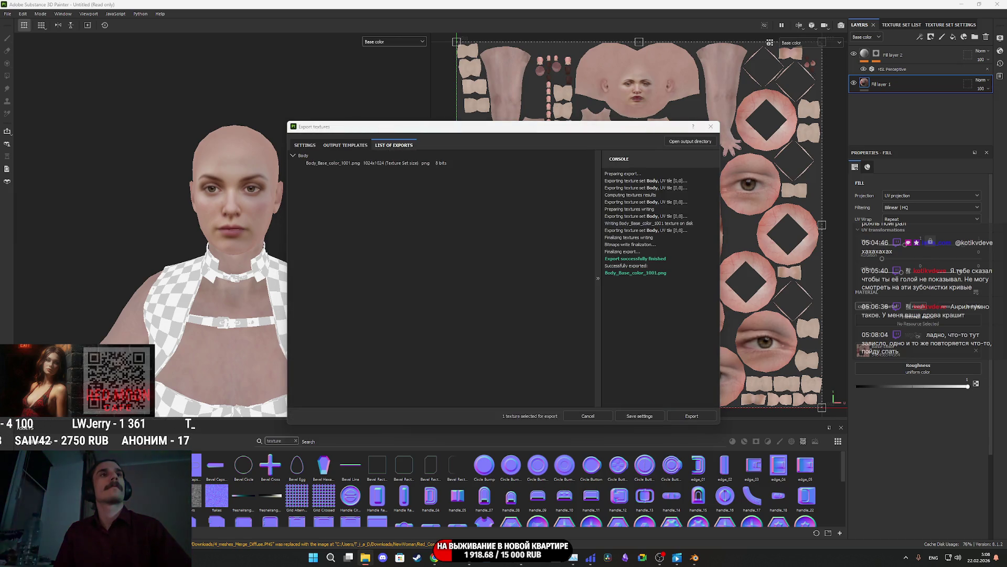
mouse_move(469, 557)
left_click(469, 521)
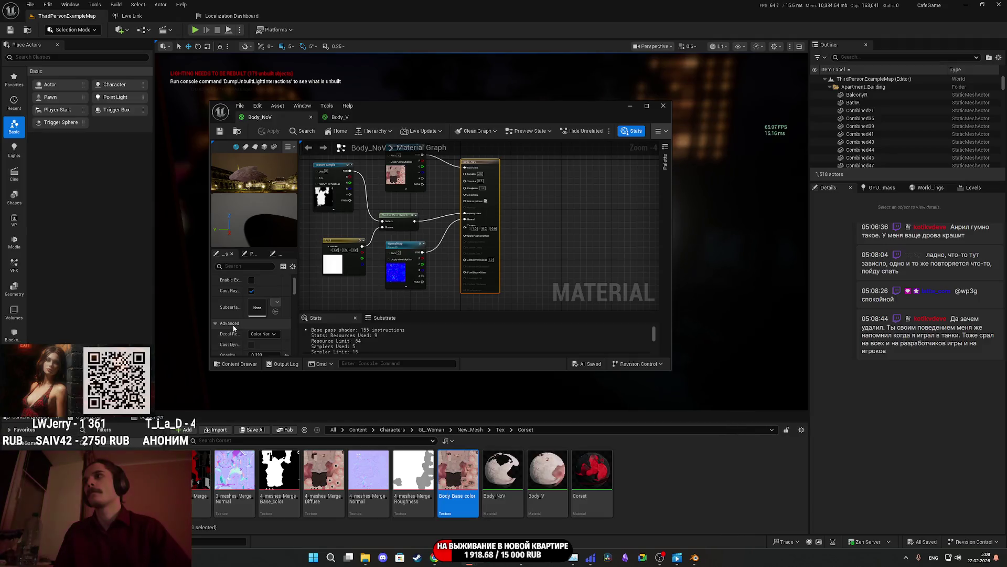
- Set Body_NoV's diffuse Texture Sample to Body_Base_color, then save and close the material
left_click(398, 178)
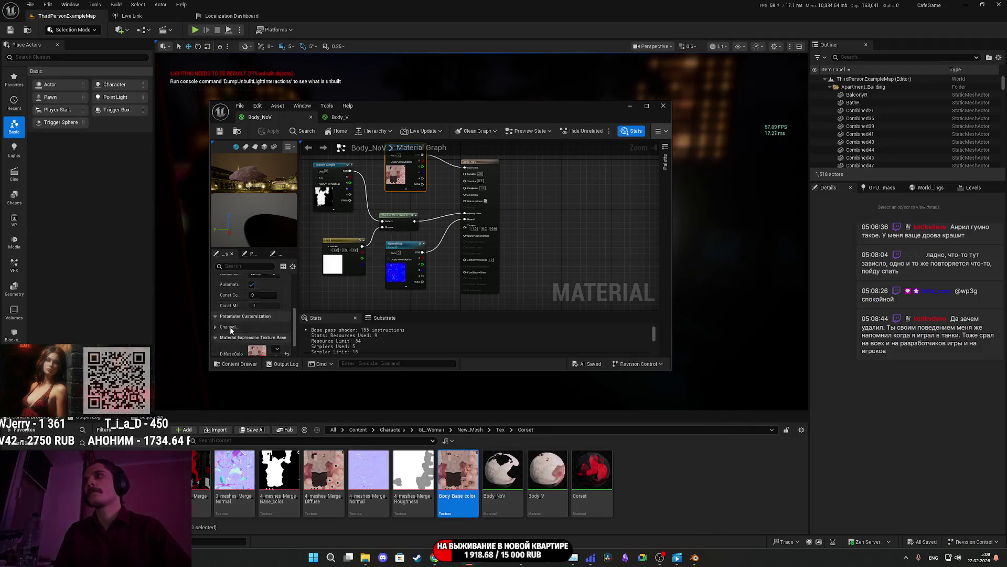
left_click(275, 330)
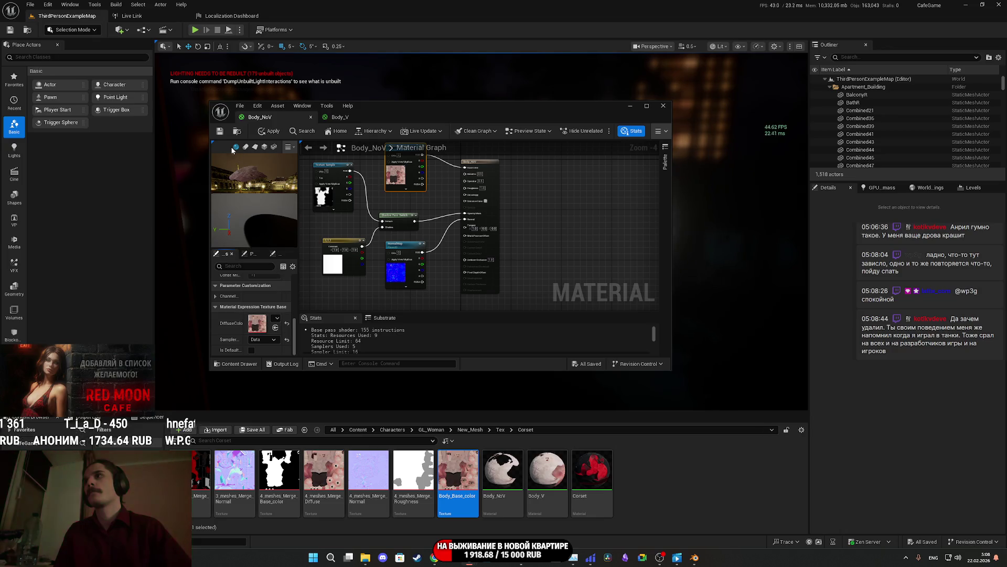
left_click(340, 117)
left_click(224, 134)
left_click(664, 105)
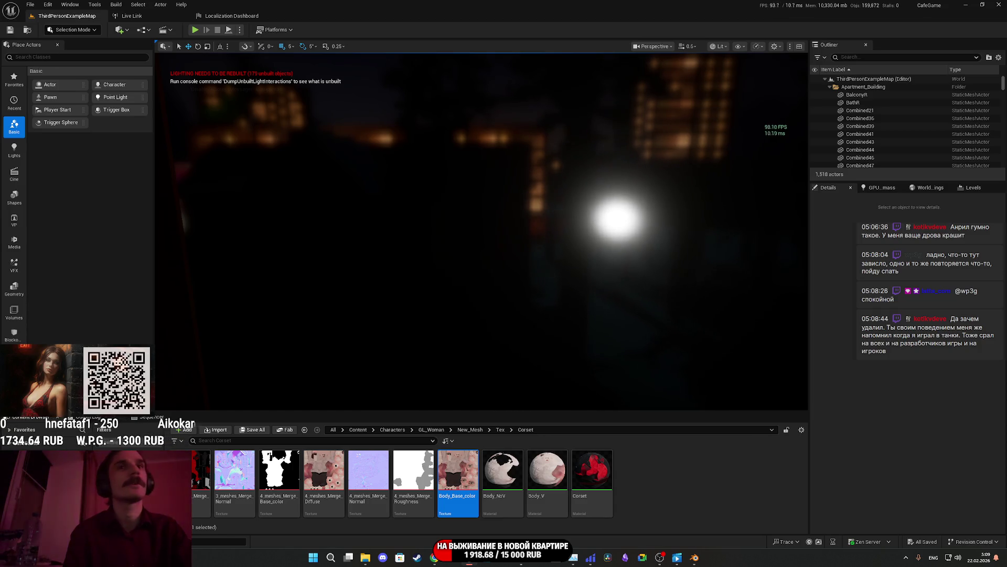
- Delete the old 4_meshes_Merge_Diffuse texture from the Corset folder
left_click(324, 472)
right_click(335, 472)
left_click(401, 473)
left_click(451, 405)
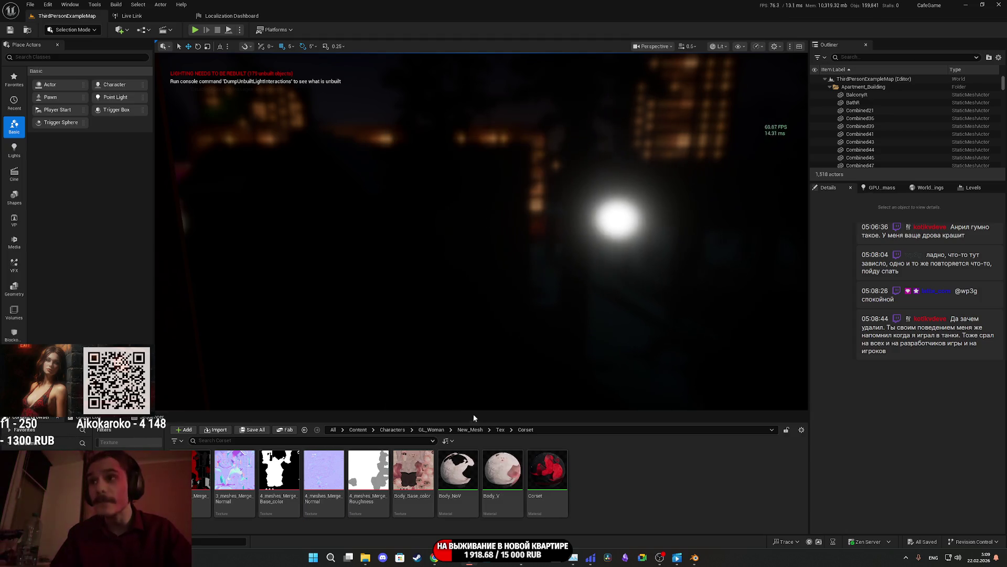
- Browse the Red_Coat, Red_Shirt, Norm and Naked folders inside Tex
left_click(501, 429)
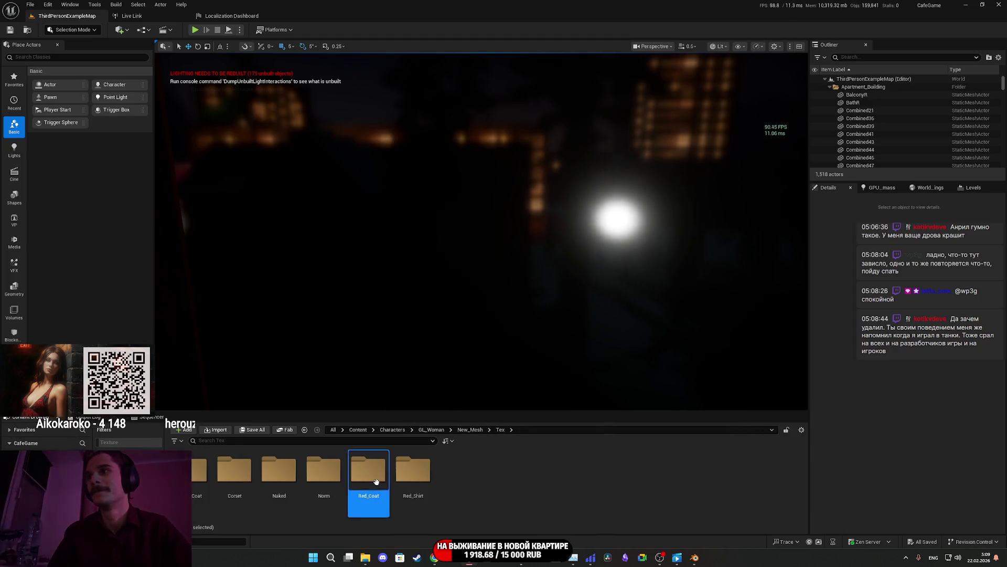
double_click(368, 469)
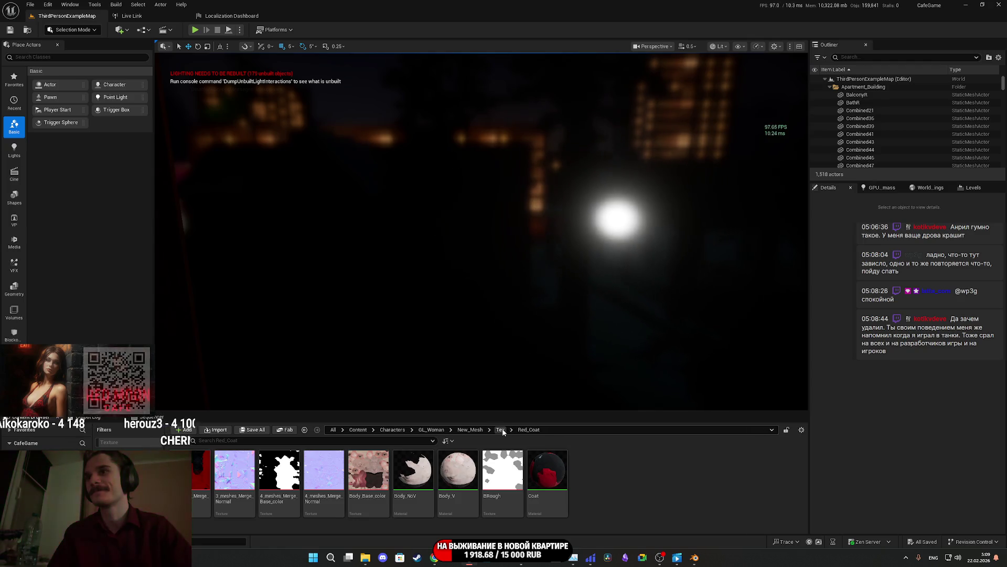
left_click(500, 429)
double_click(413, 470)
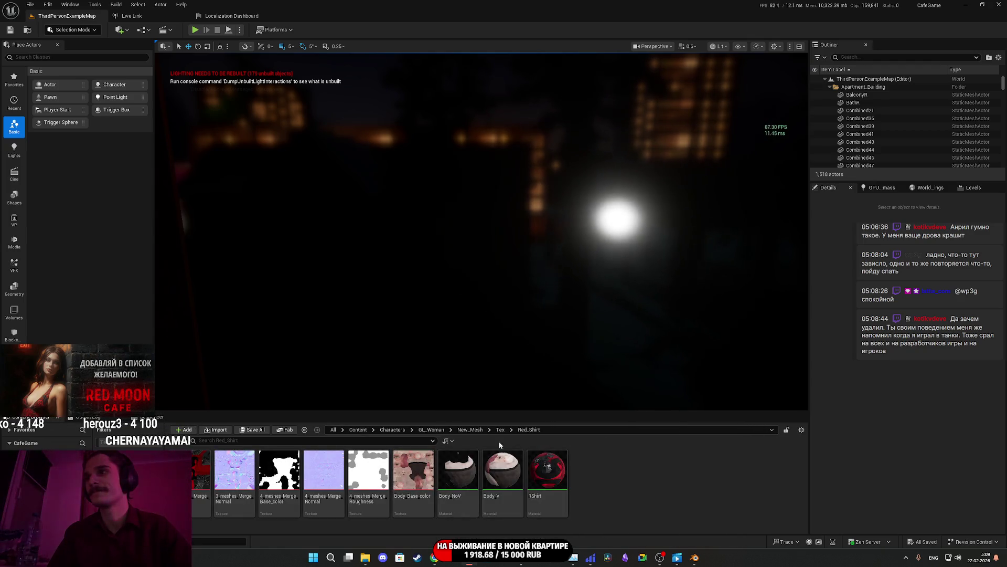
left_click(499, 430)
double_click(368, 469)
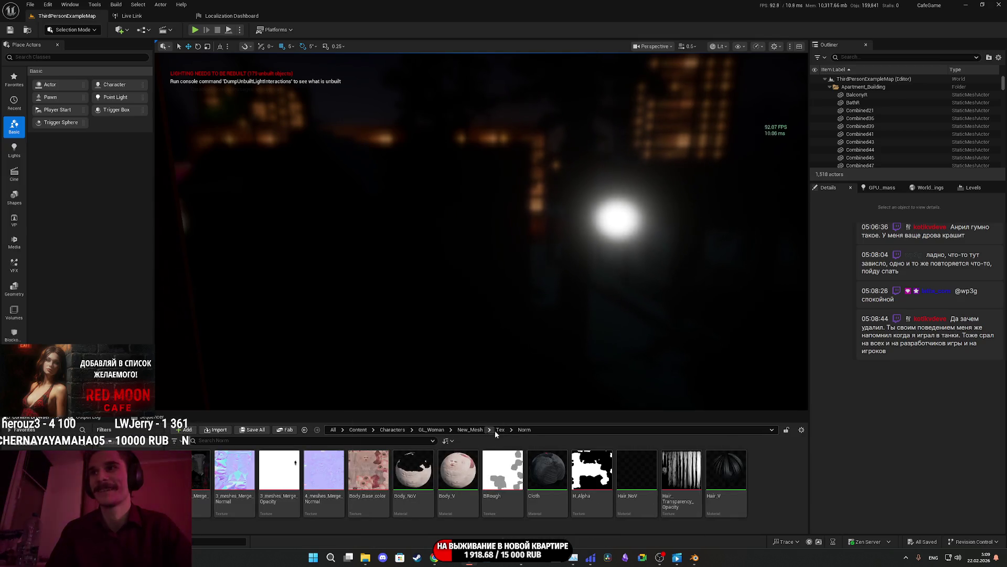
left_click(497, 430)
double_click(280, 472)
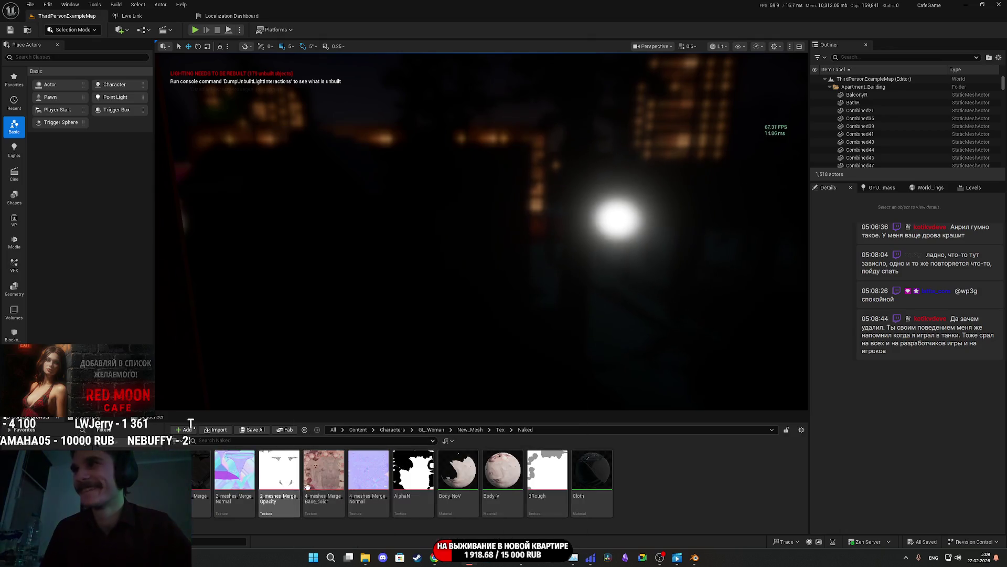
- Recheck the Naked and Corset folders, then open the Black_Coat folder
left_click(497, 431)
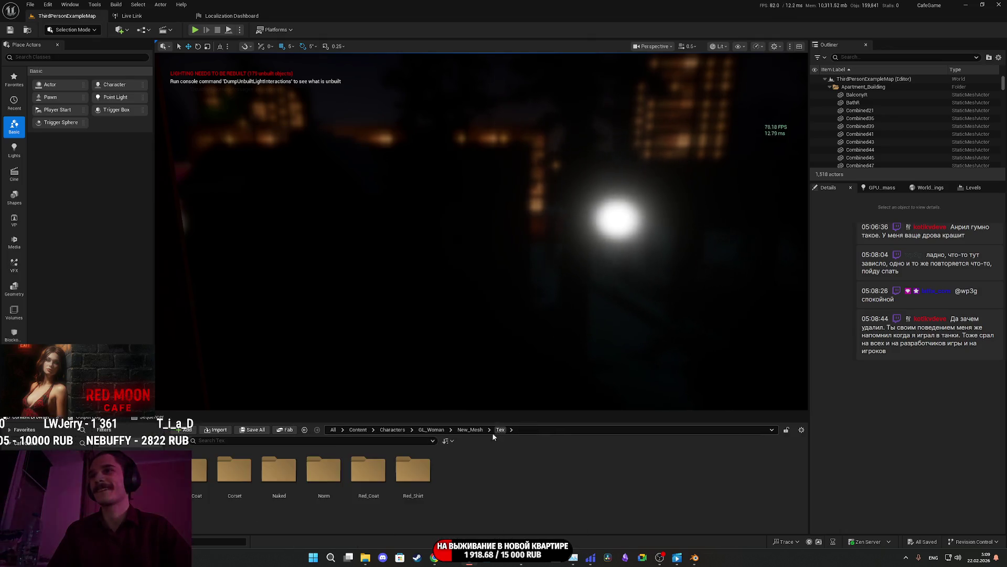
double_click(280, 473)
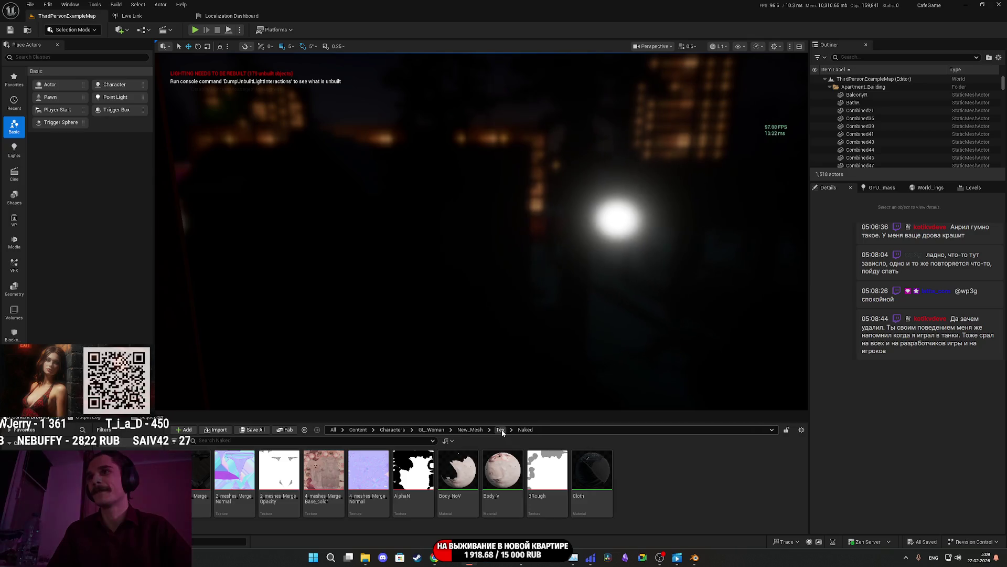
left_click(501, 429)
left_click(242, 479)
double_click(242, 478)
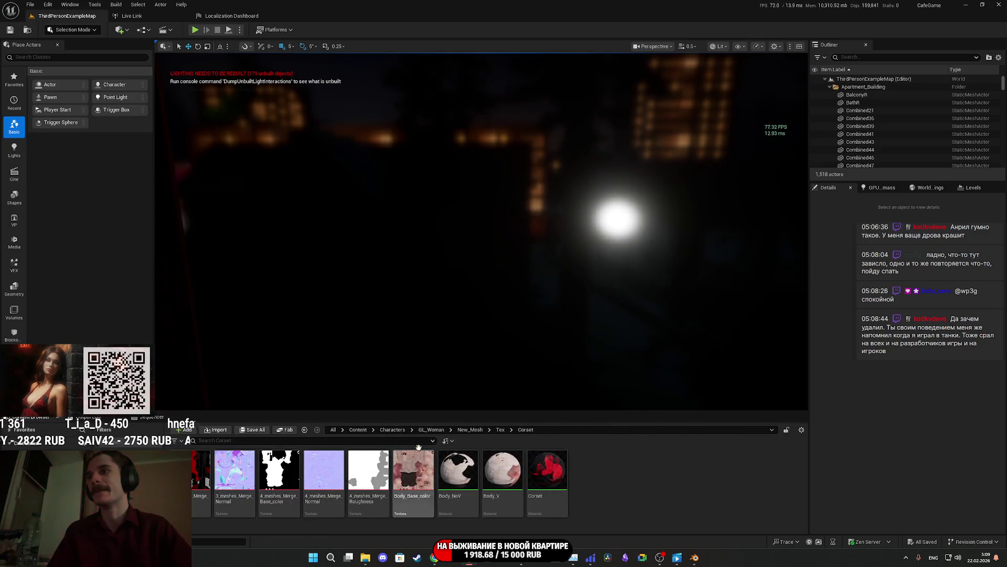
left_click(500, 430)
double_click(231, 469)
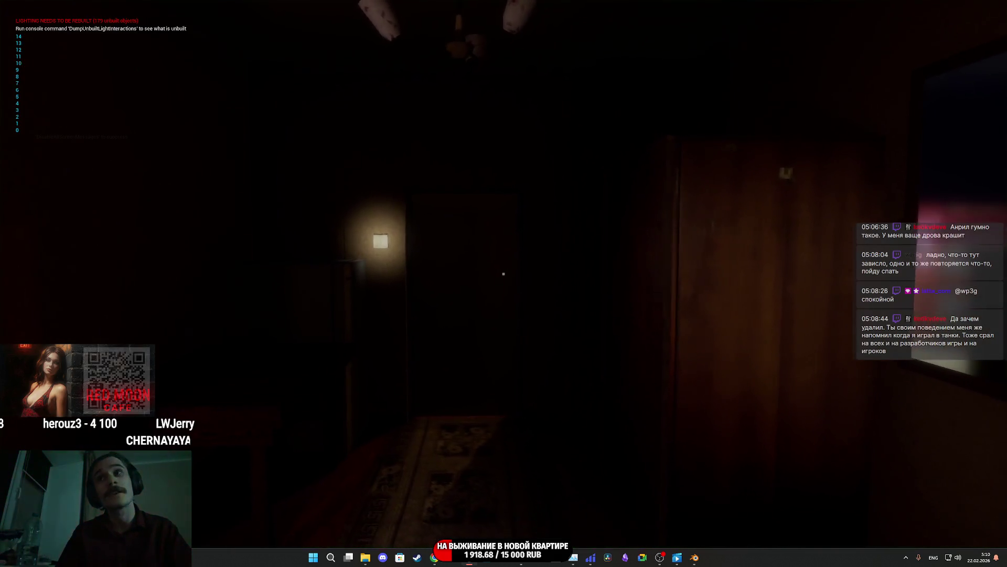
- Put on the corset at the closet and walk up to the woman in the doorway
key("e")
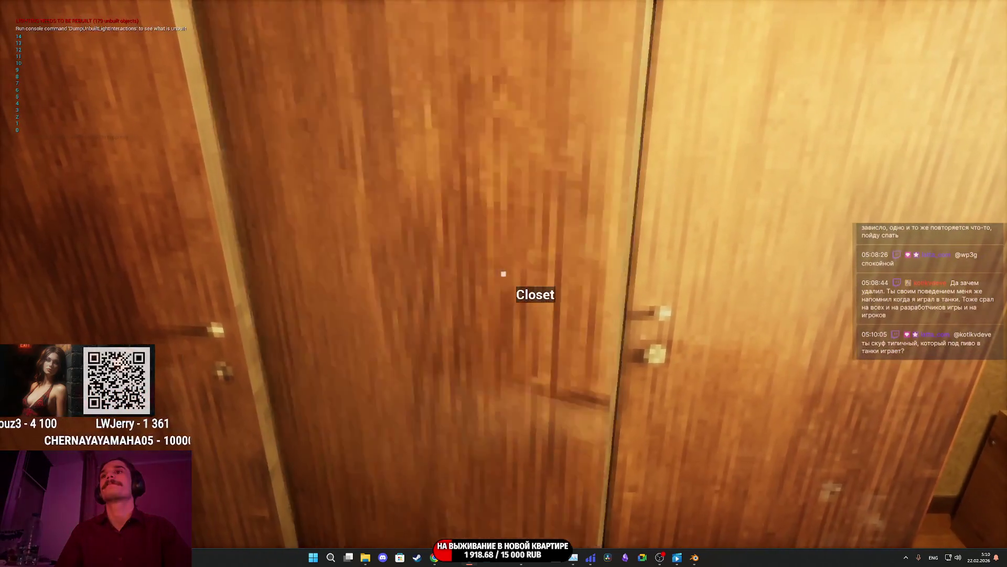
key("e")
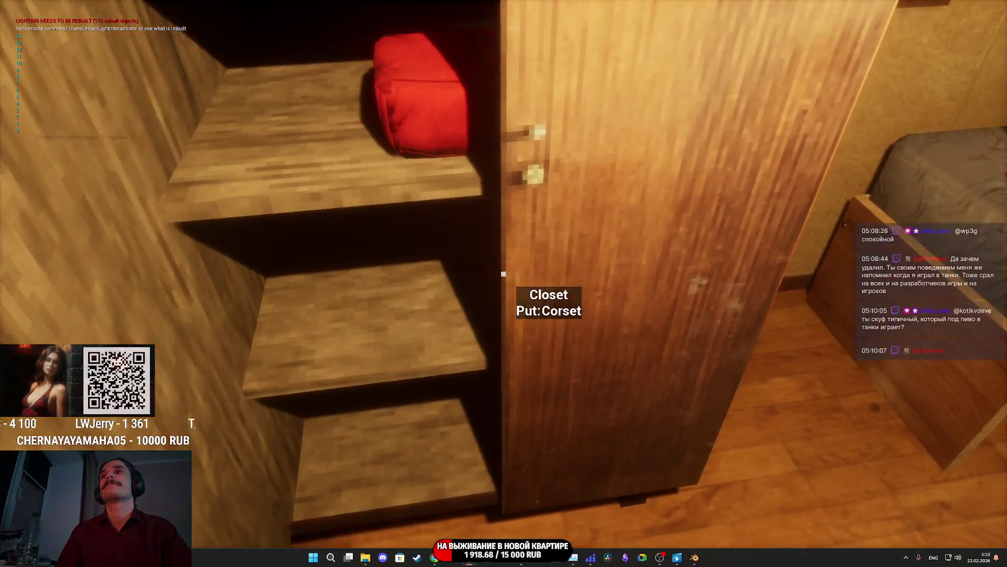
key("e")
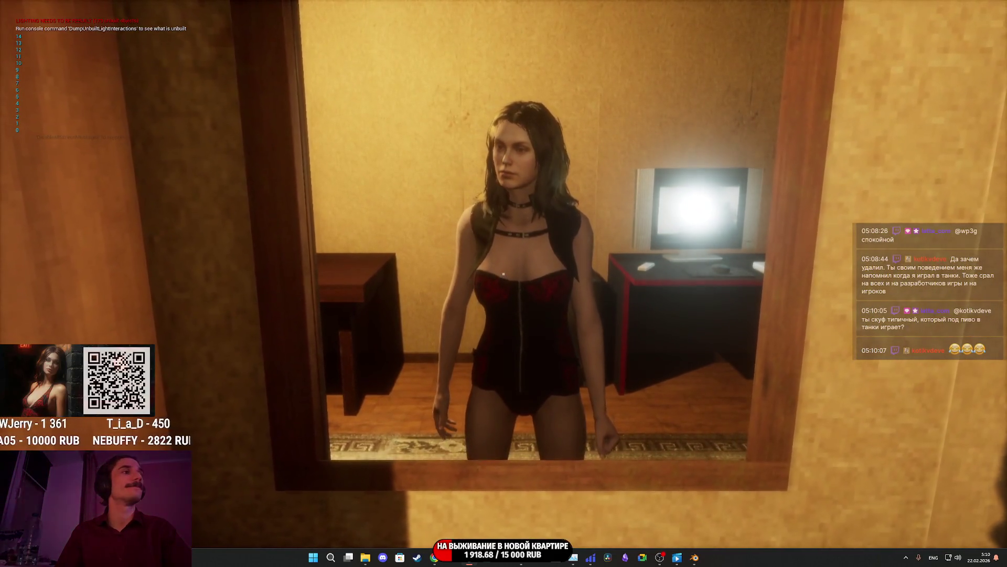
key("w")
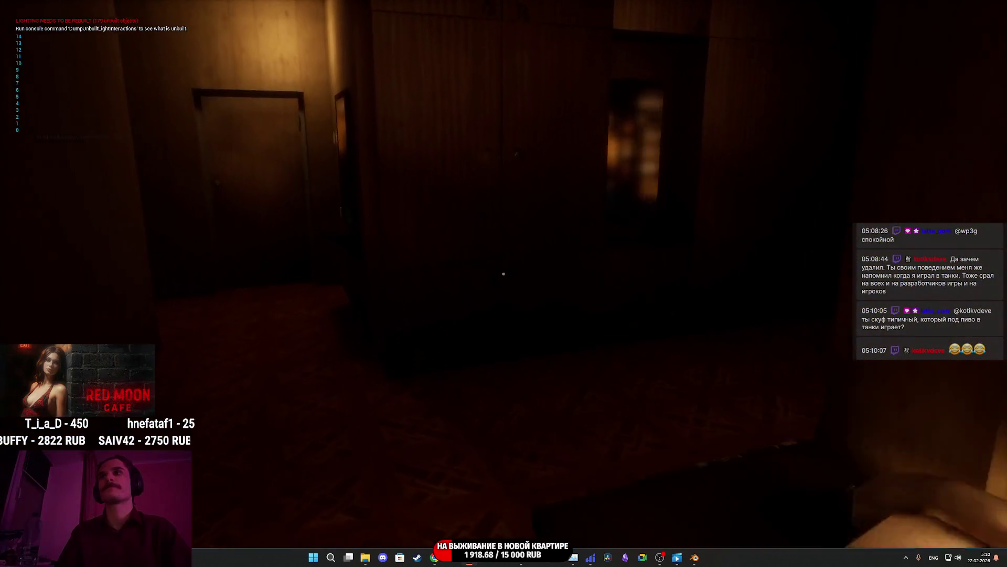
key("w")
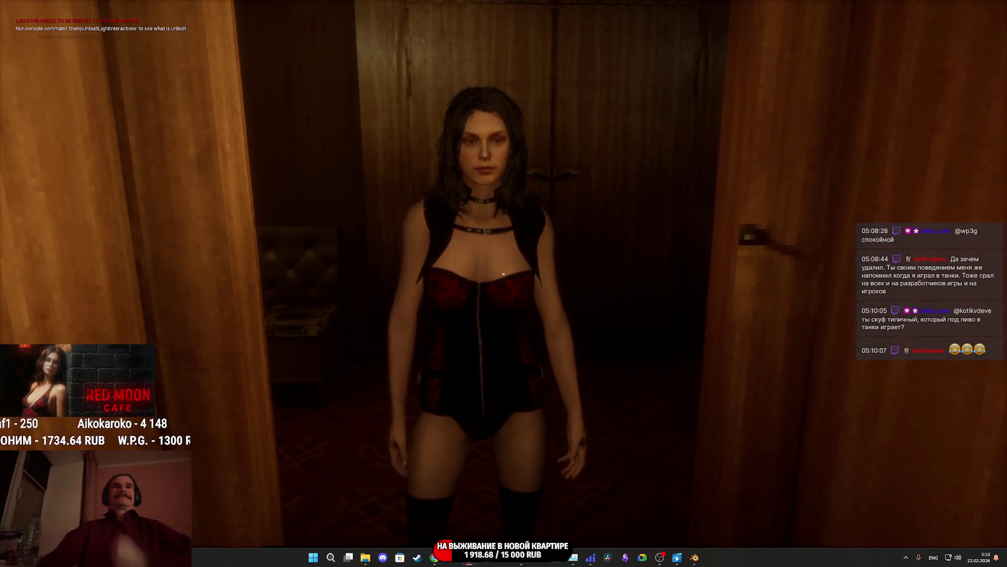
key("w")
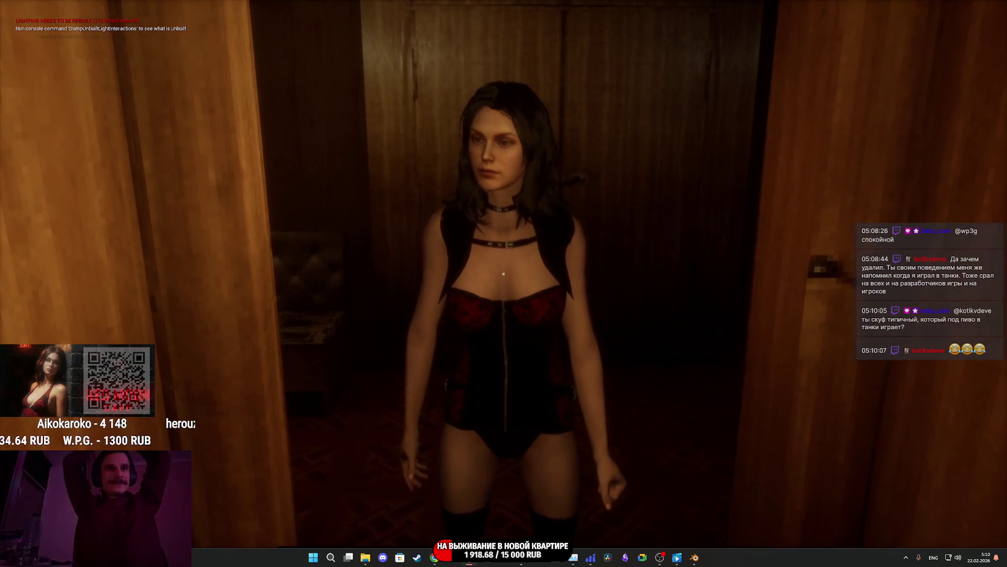
key("d")
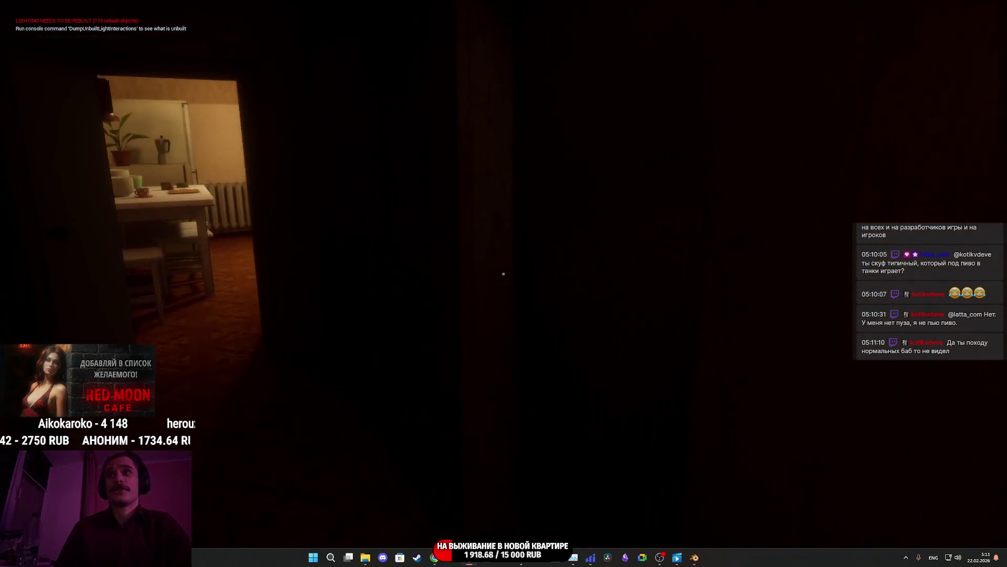
- Walk into the bathroom to see the corset in the mirror, then use the sink
key("w")
key("w")
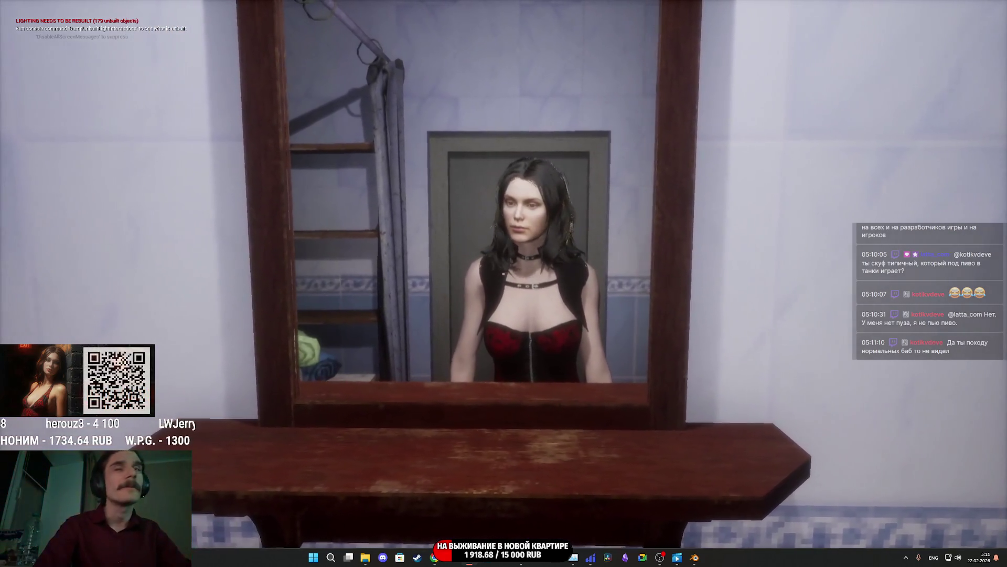
key("s")
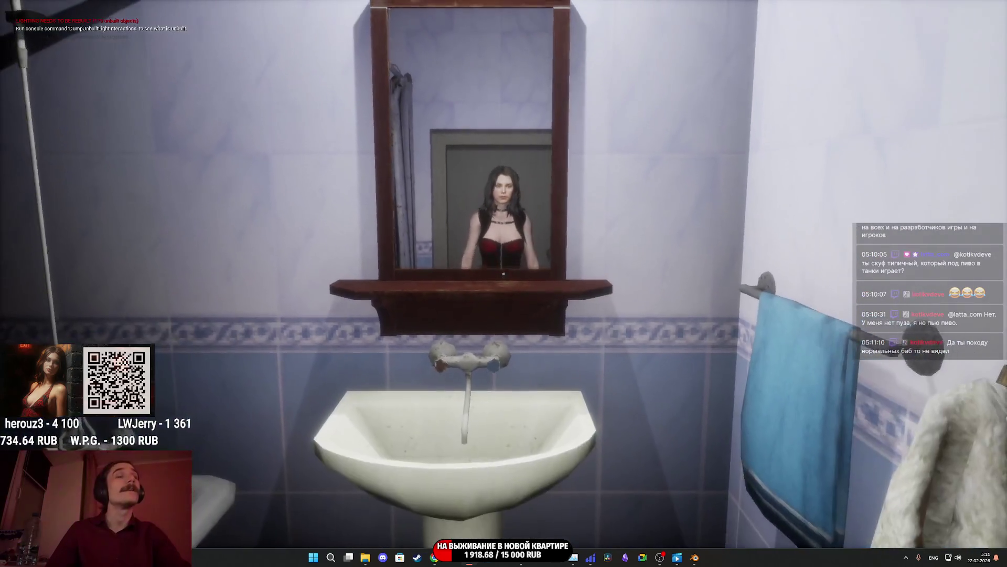
key("e")
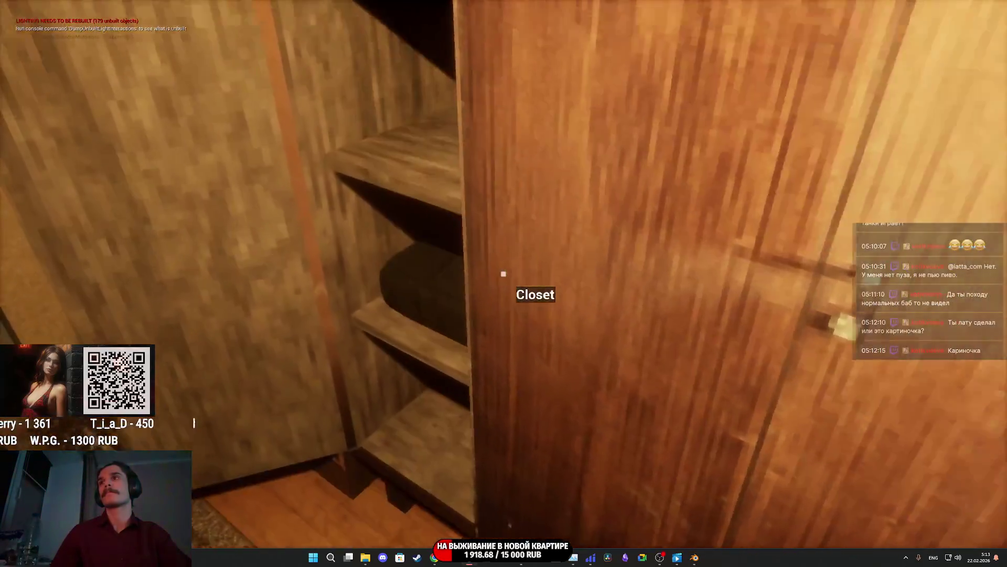
- Swap to the red blouse outfit at the closet, then walk down the corridor and call the elevator
left_click(504, 273)
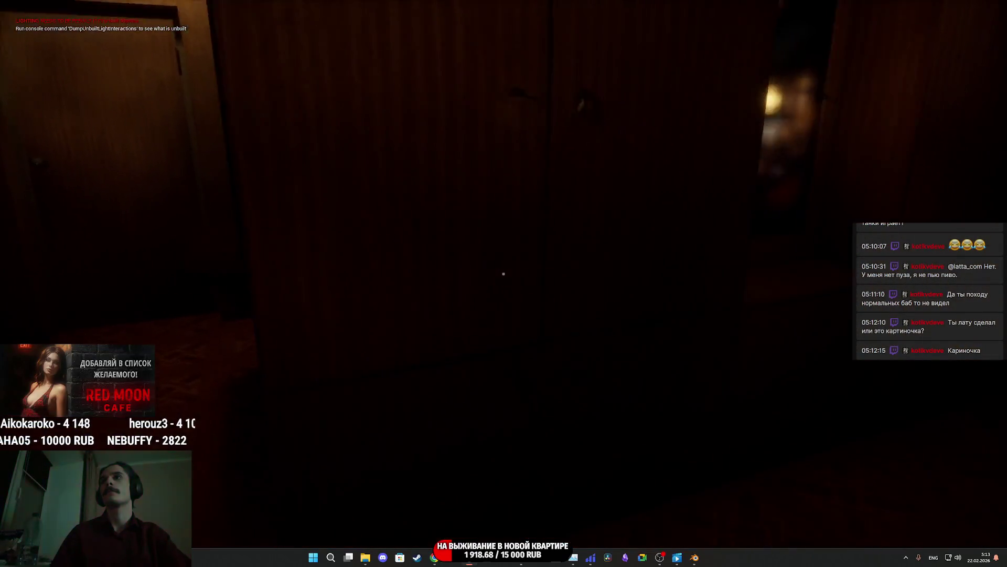
key("e")
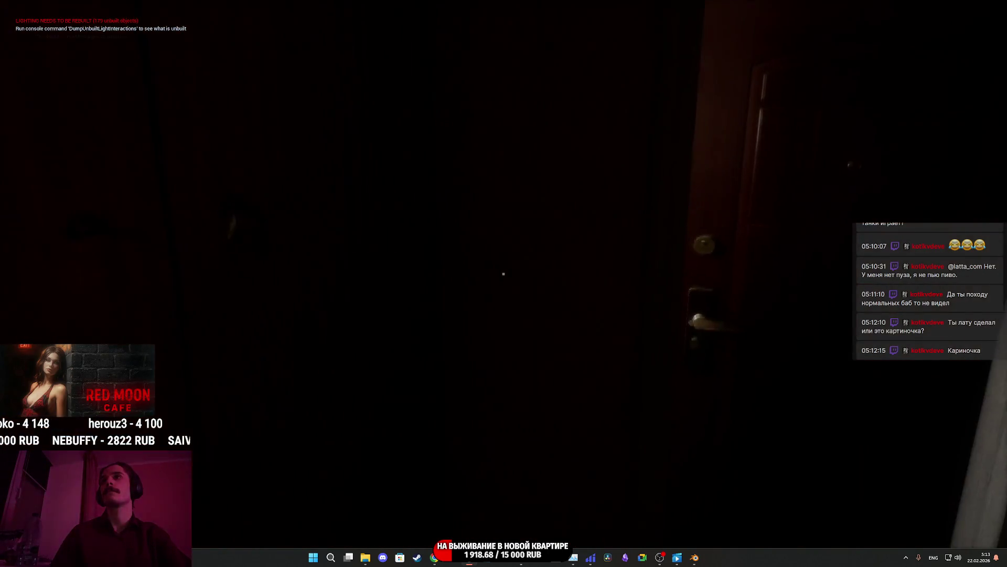
key("w")
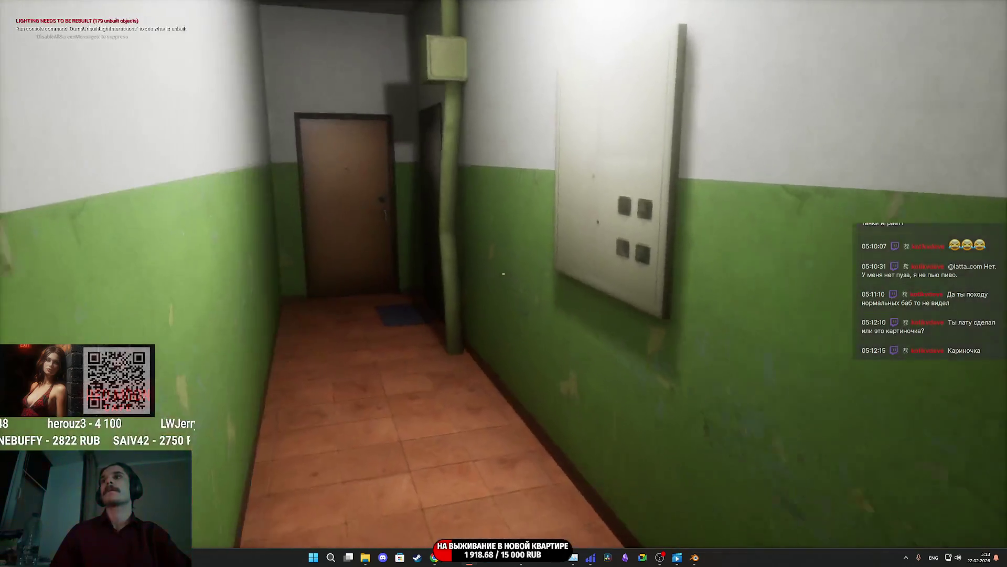
key("w")
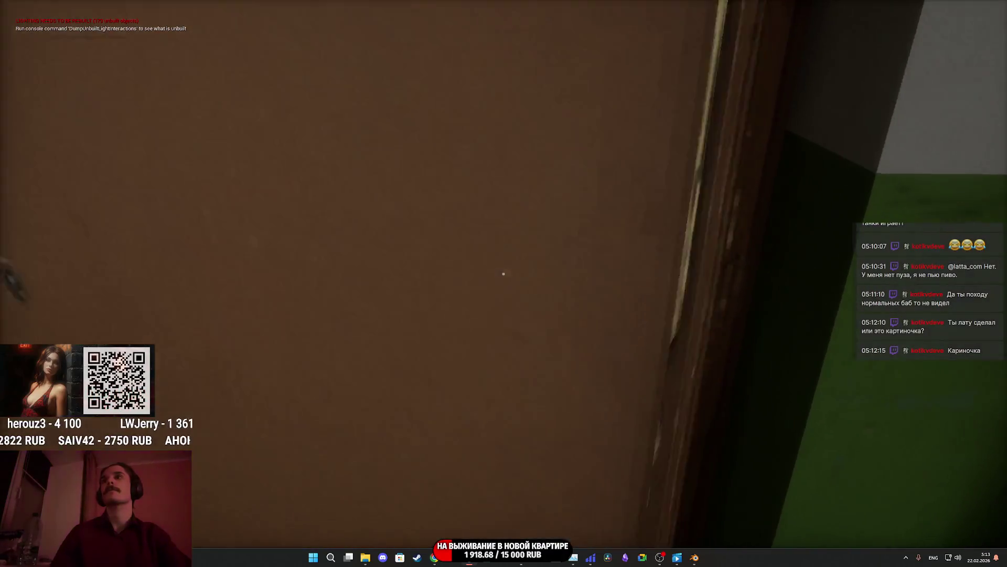
key("w")
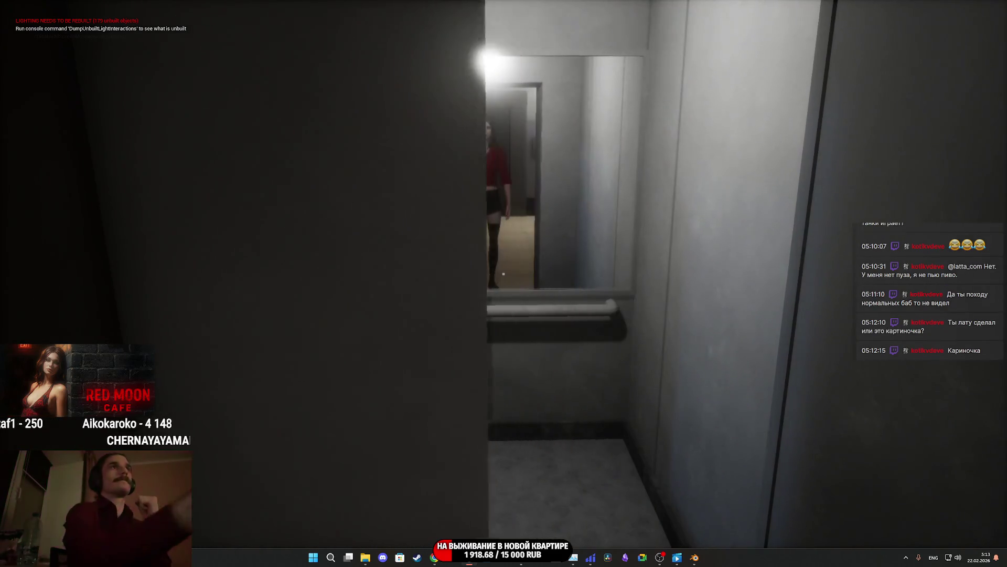
- Step into the elevator, approach the woman to view the outfit, and make a hand gesture
key("w")
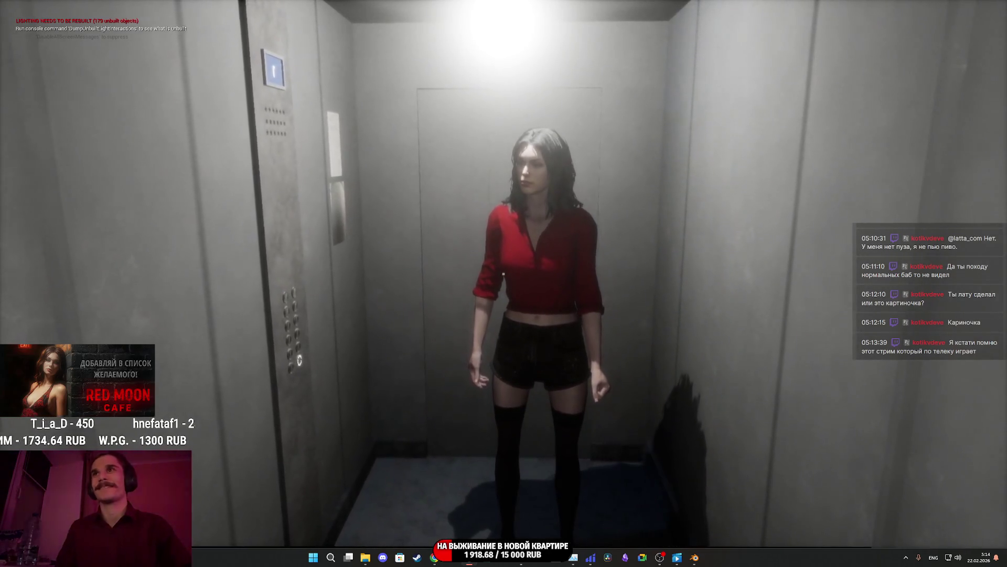
key("w")
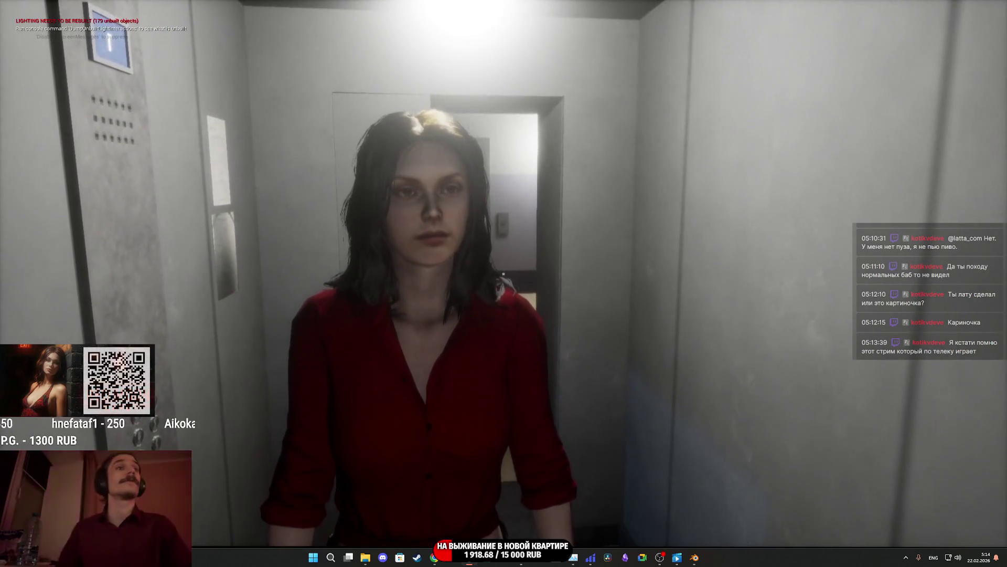
key("s")
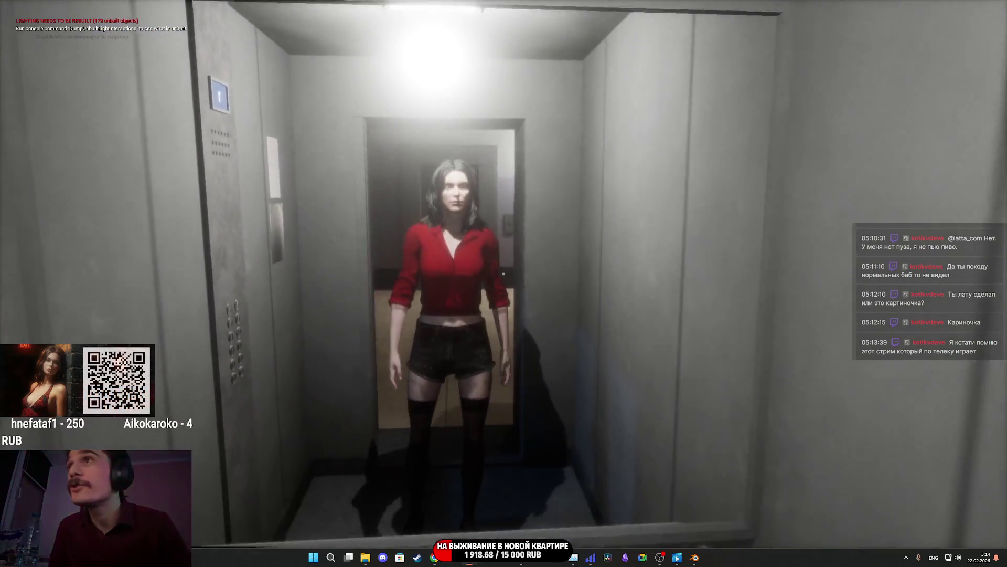
key("w")
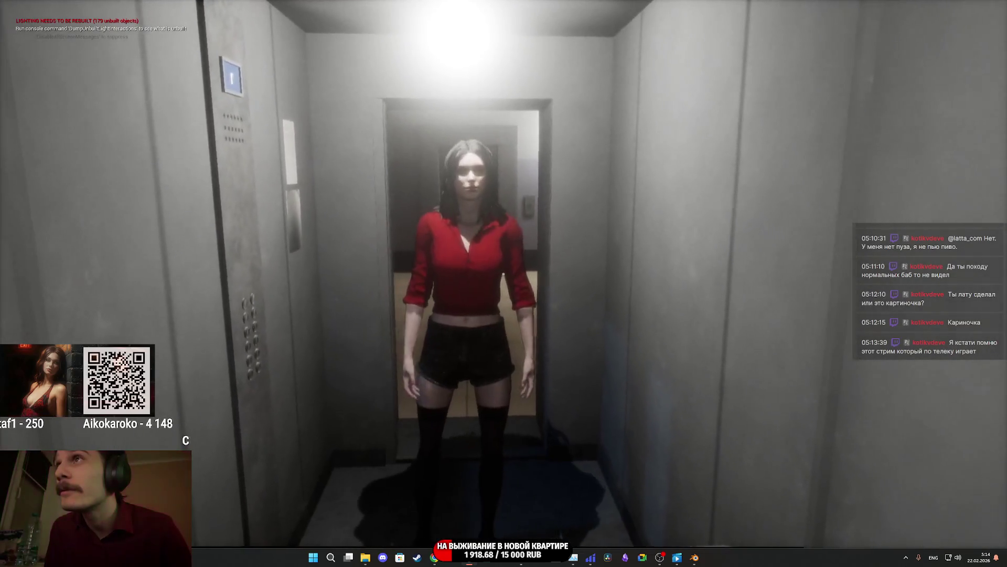
key("w")
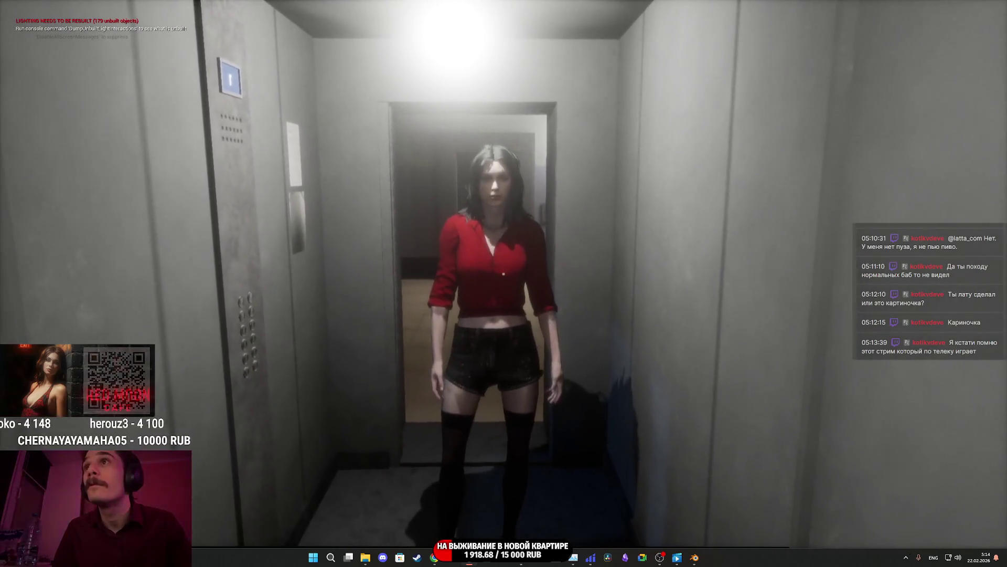
key("w")
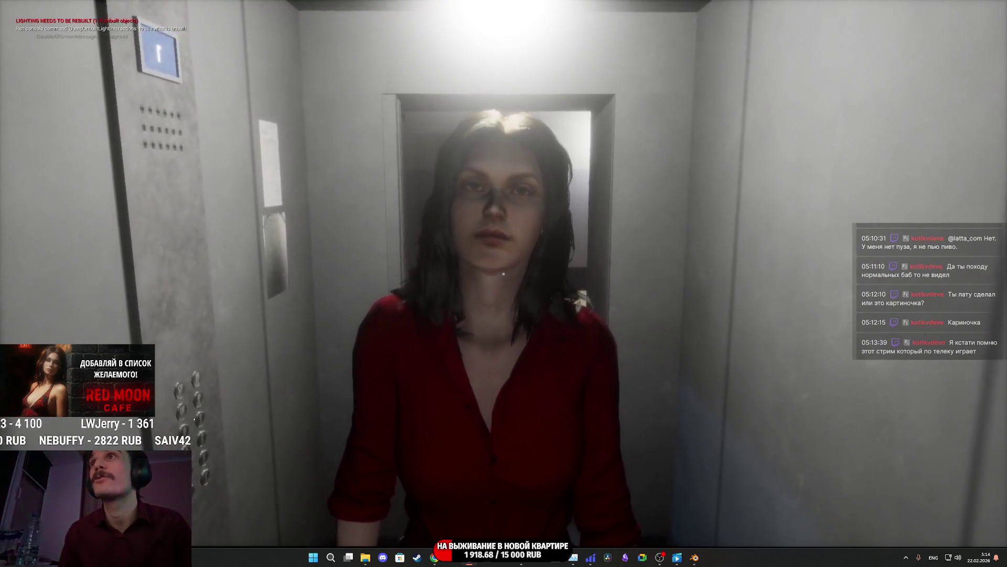
key("g")
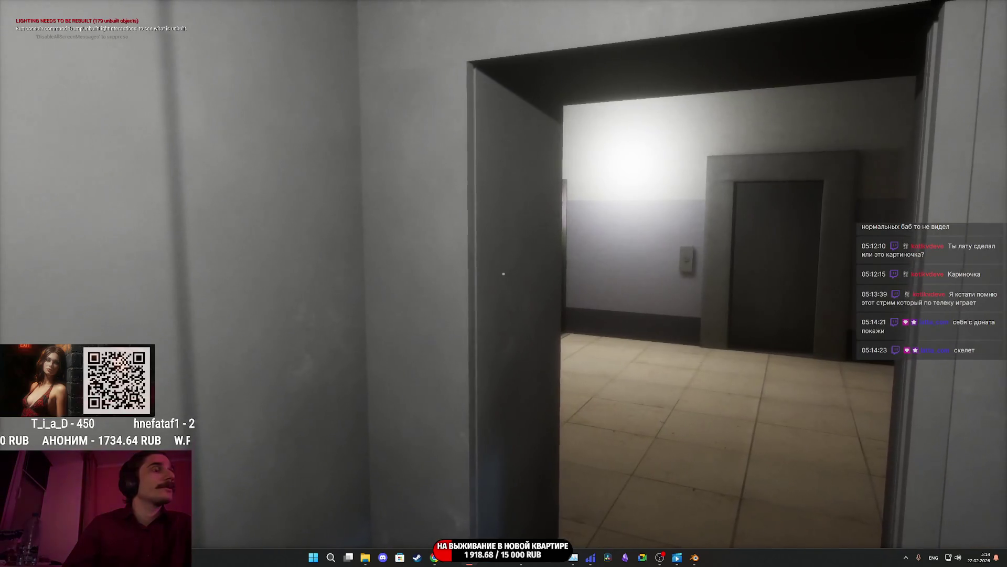
- Walk past the mailboxes, up the steps and through the dark door onto the street
key("w")
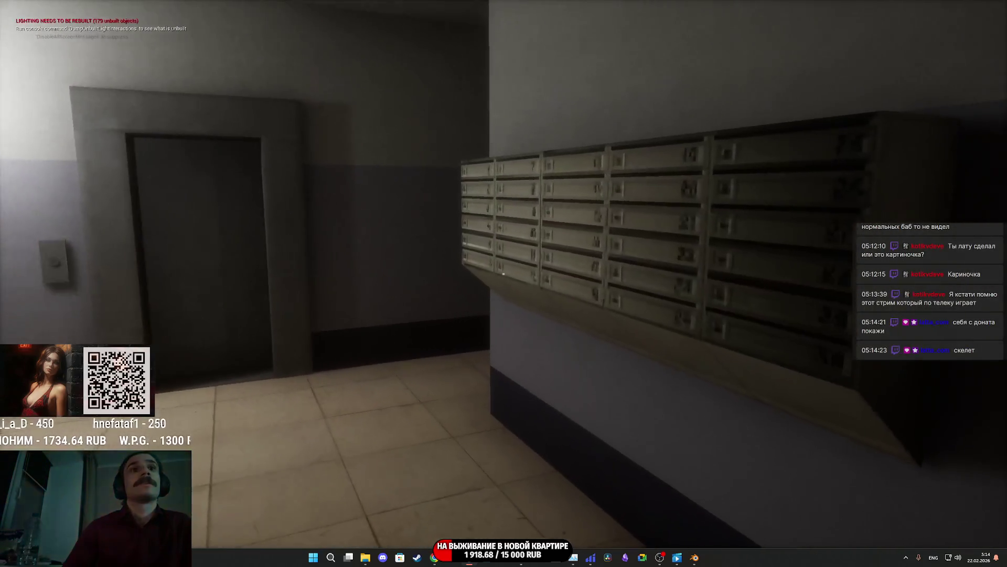
key("w")
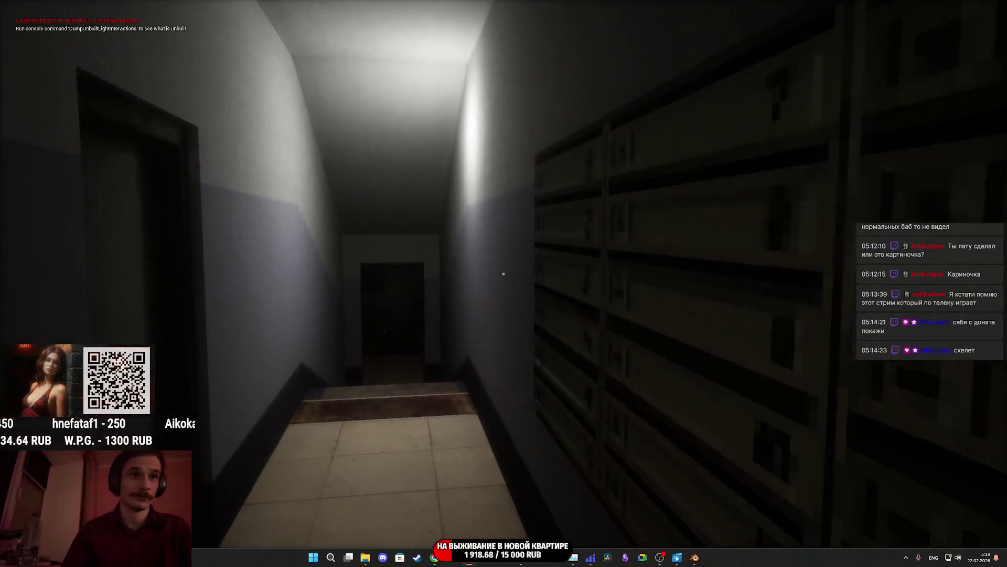
key("w")
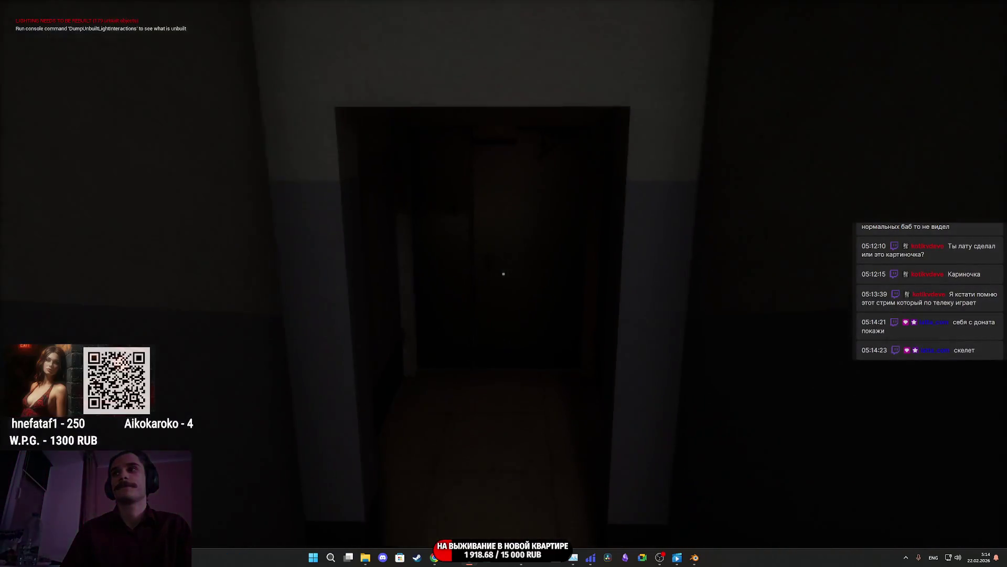
key("w")
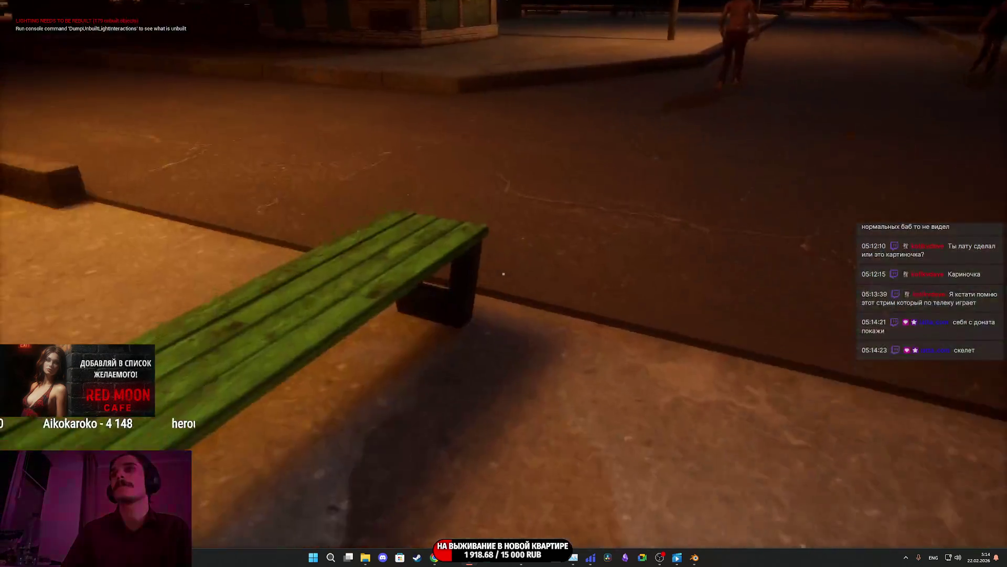
key("w")
key("e")
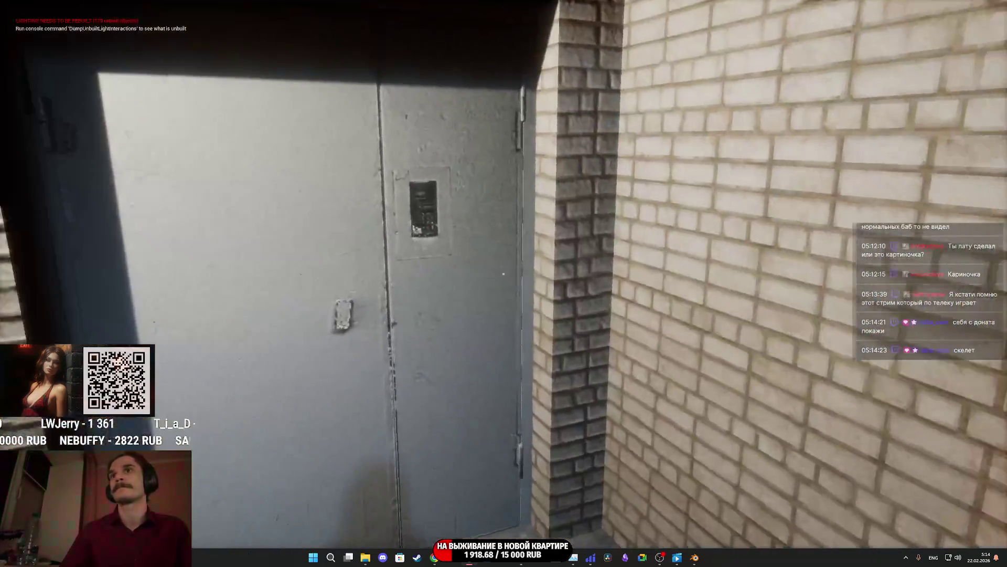
- Unlock the apartment door with the third key from the key list
key("Tab")
mouse_move(463, 512)
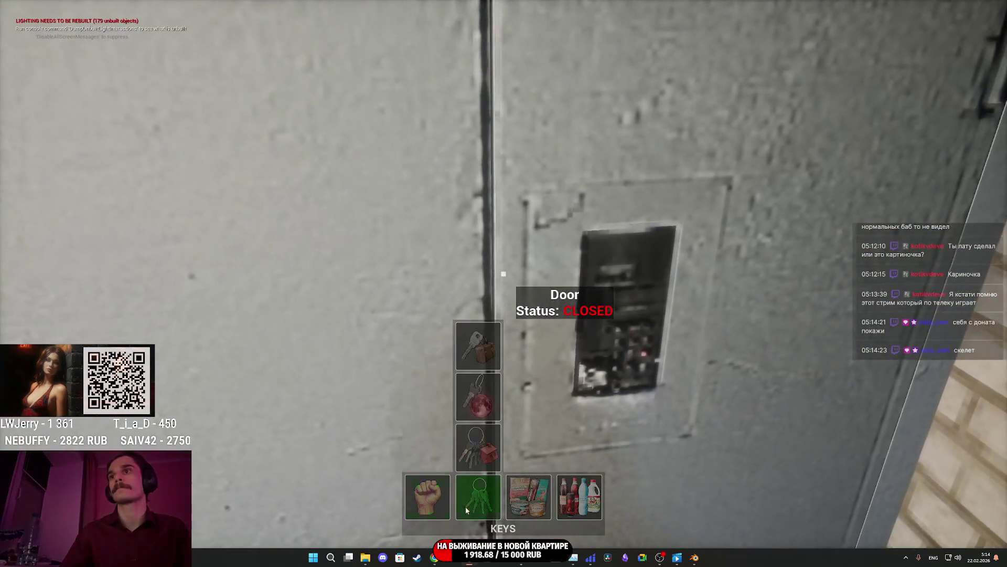
left_click(486, 448)
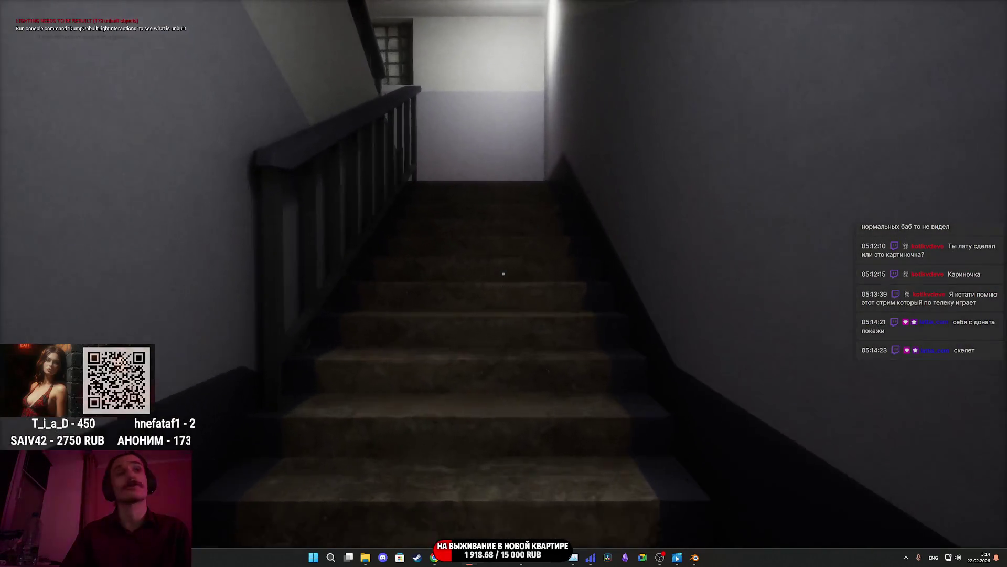
- Climb the stairwell and walk through to the café restroom's light switch
key("w")
key("w")
key("w")
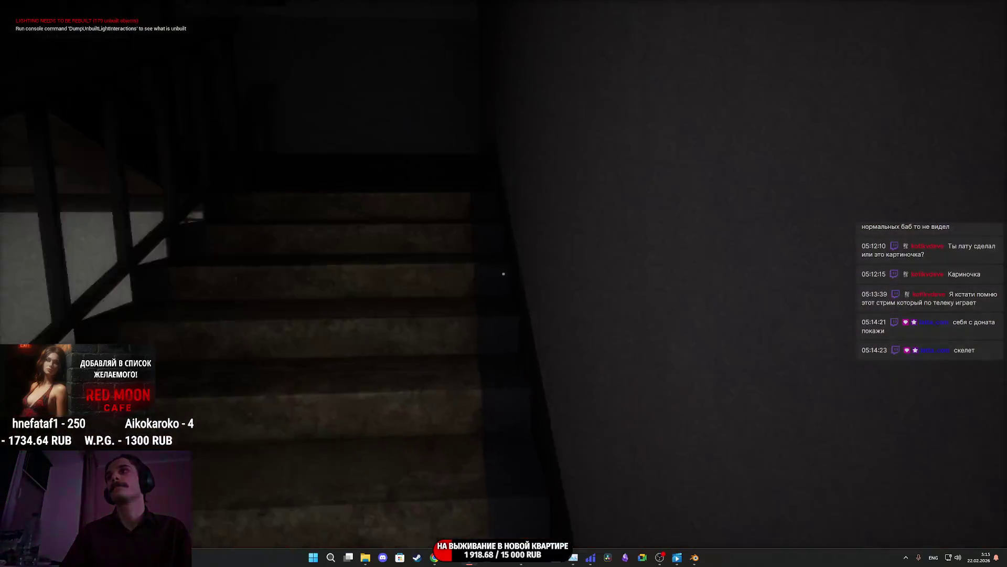
key("w")
key("w")
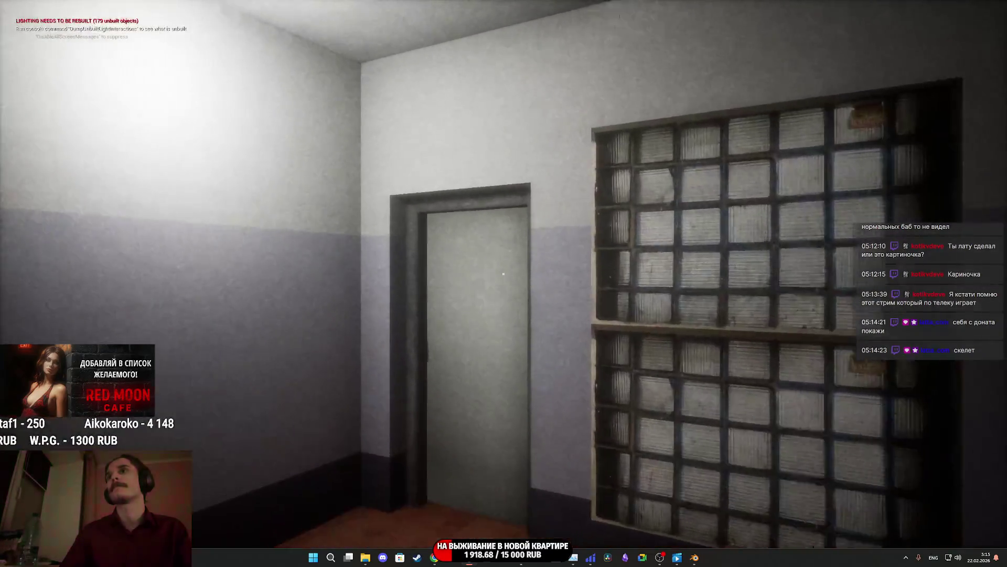
key("w")
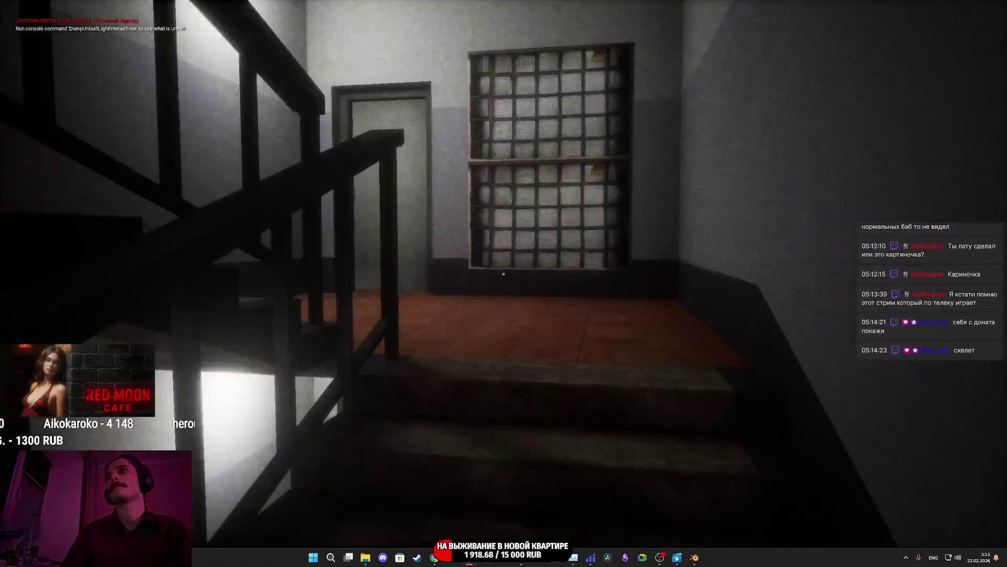
key("w")
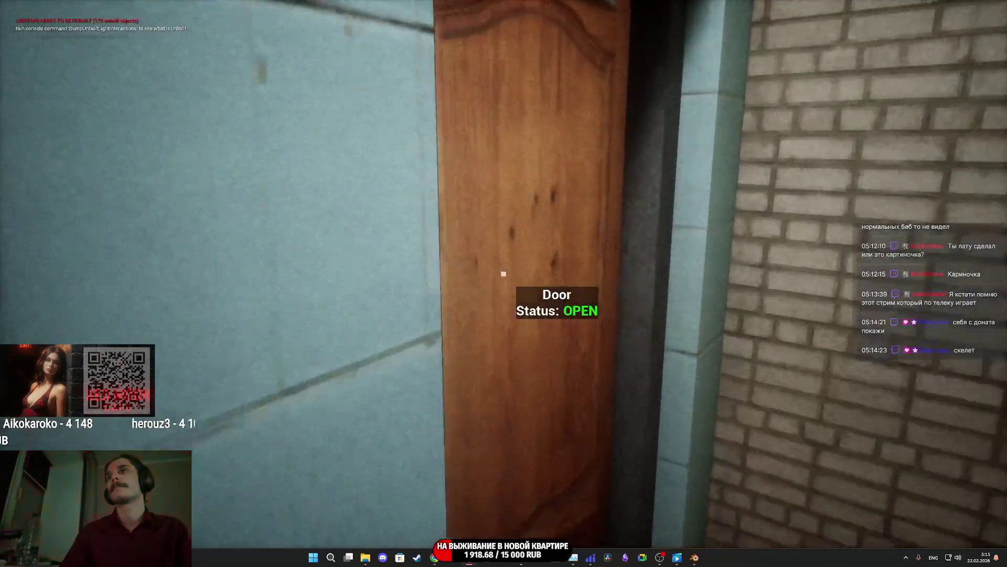
key("Escape")
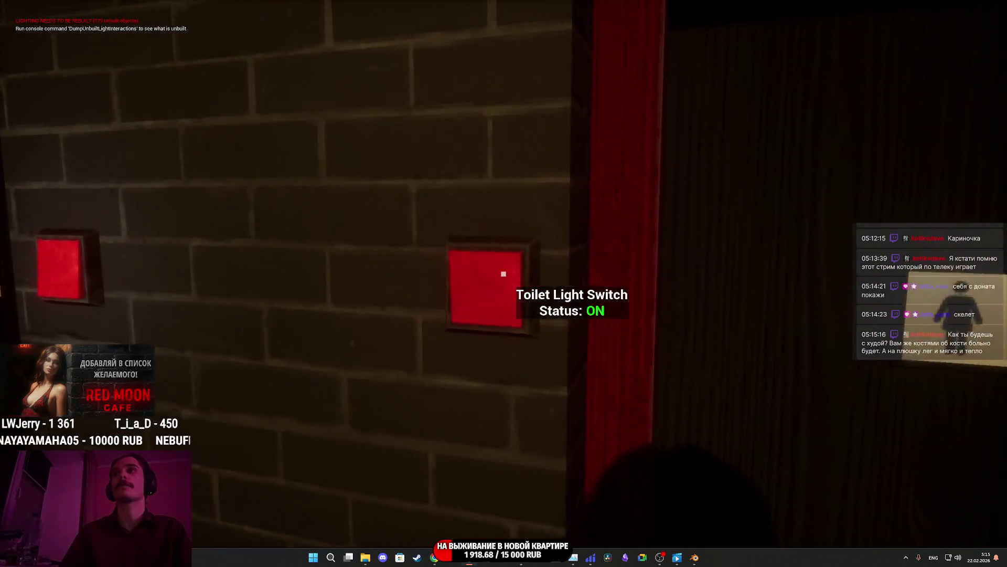
- Switch on the restroom light, go in, and face the mirror by the sink
key("e")
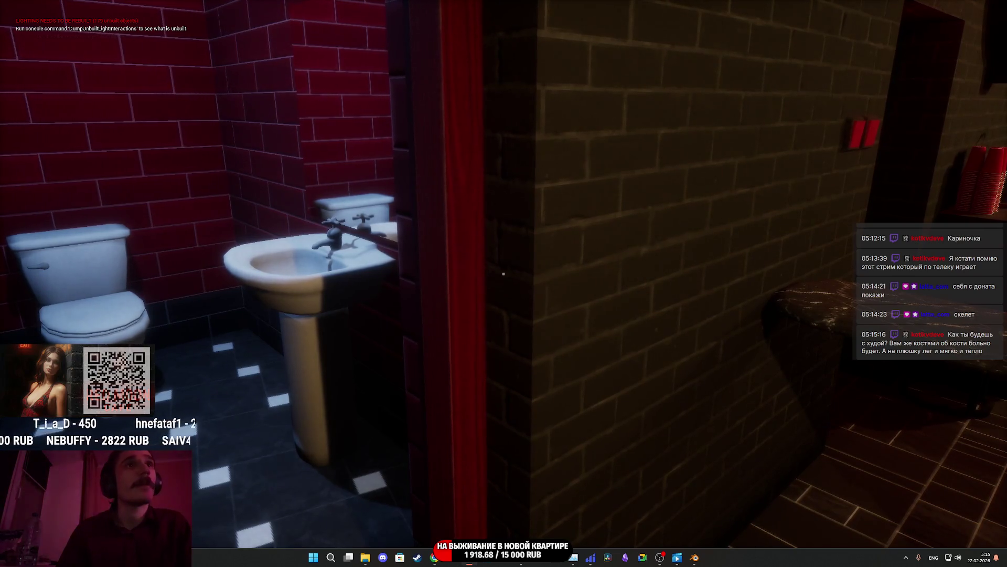
key("w")
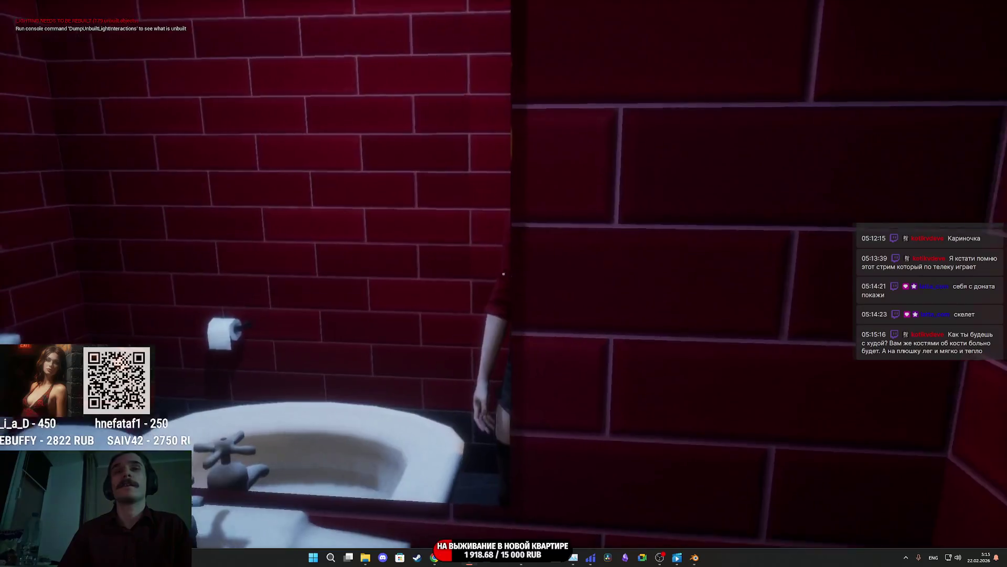
key("s")
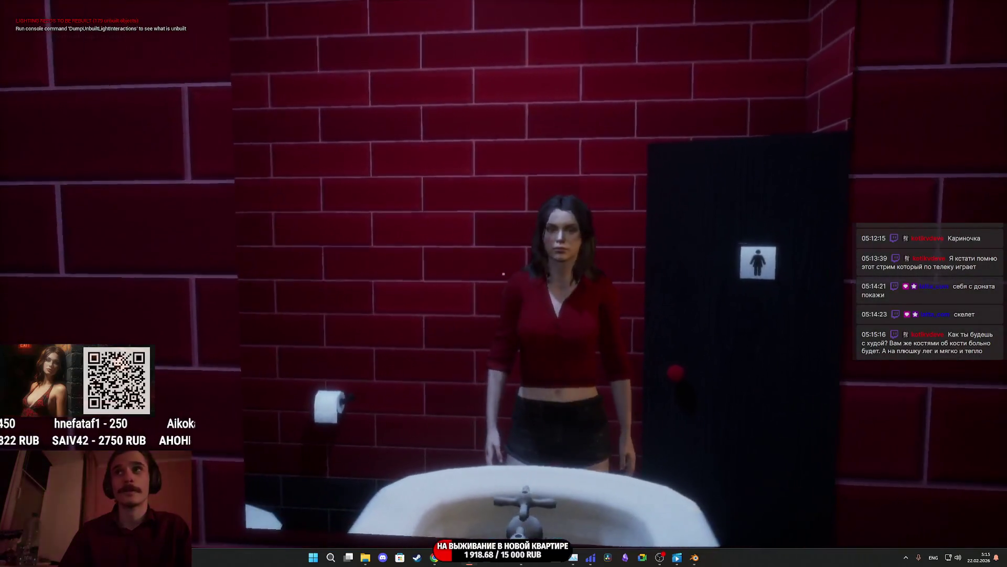
- Strafe left and right to inspect the red blouse and dark shorts in the mirror
key("d")
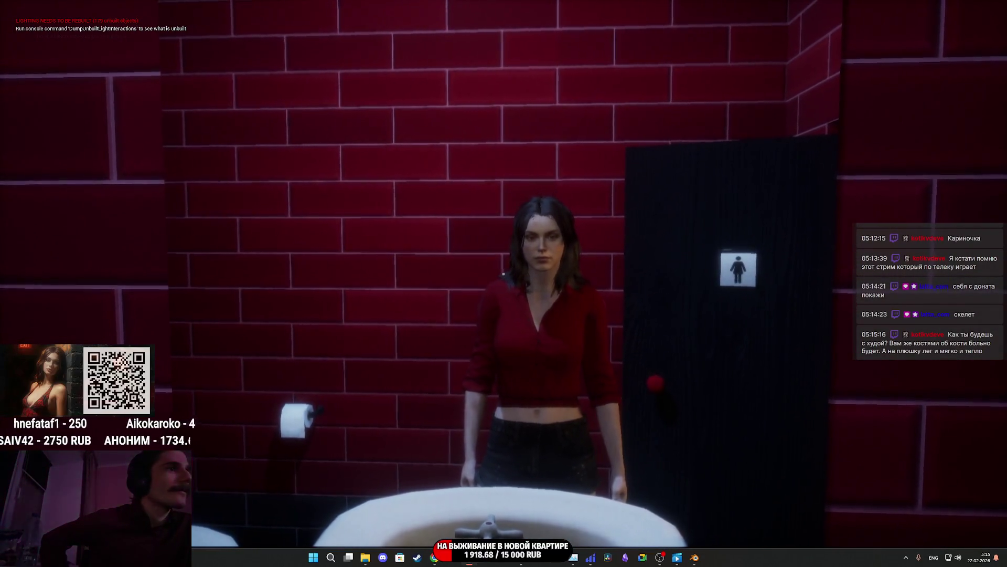
key("a")
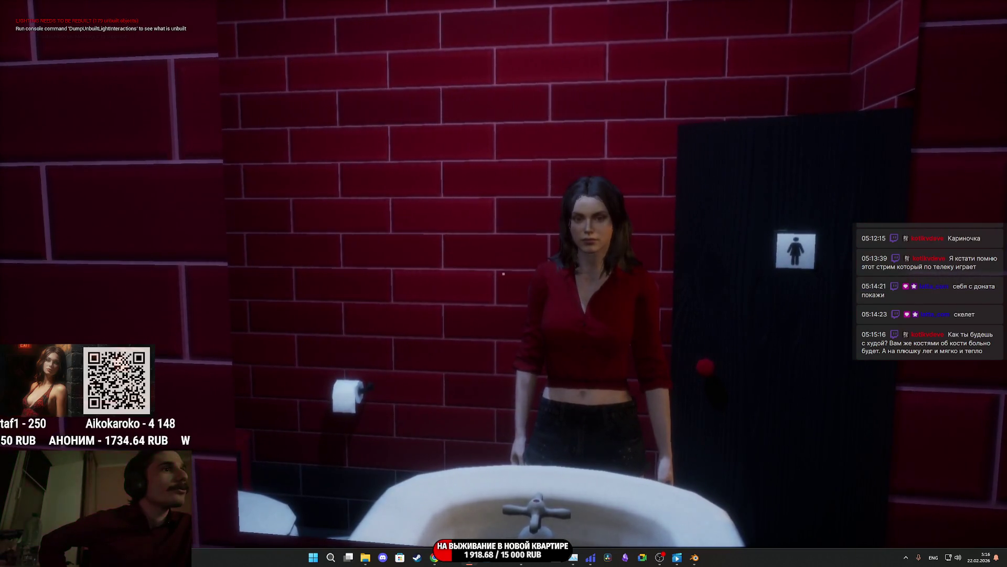
key("d")
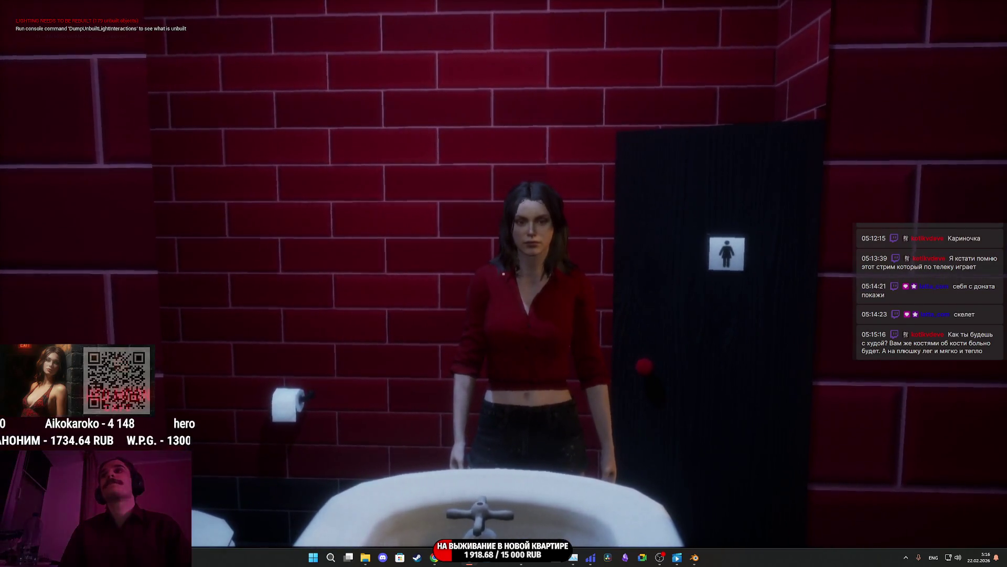
key("a")
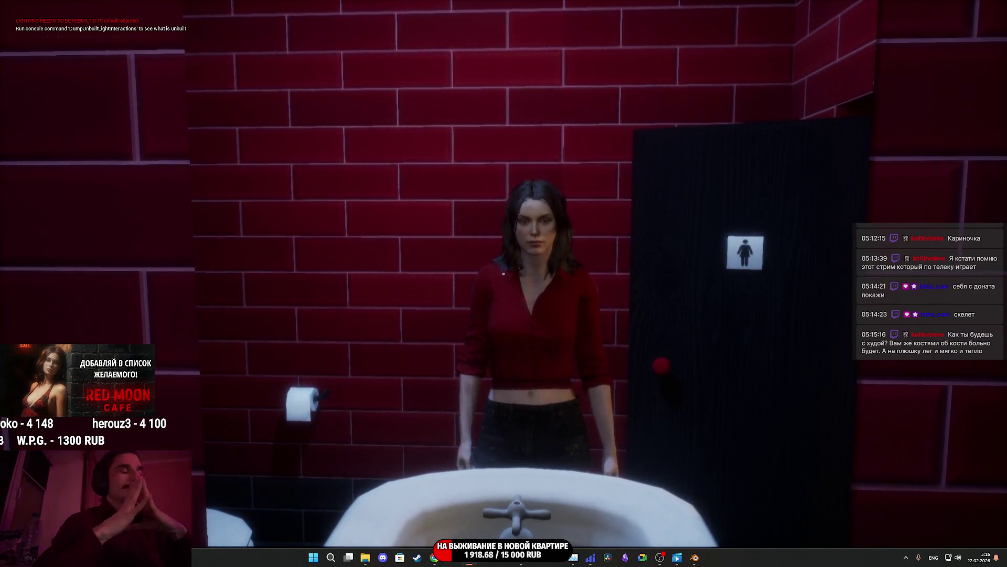
key("a")
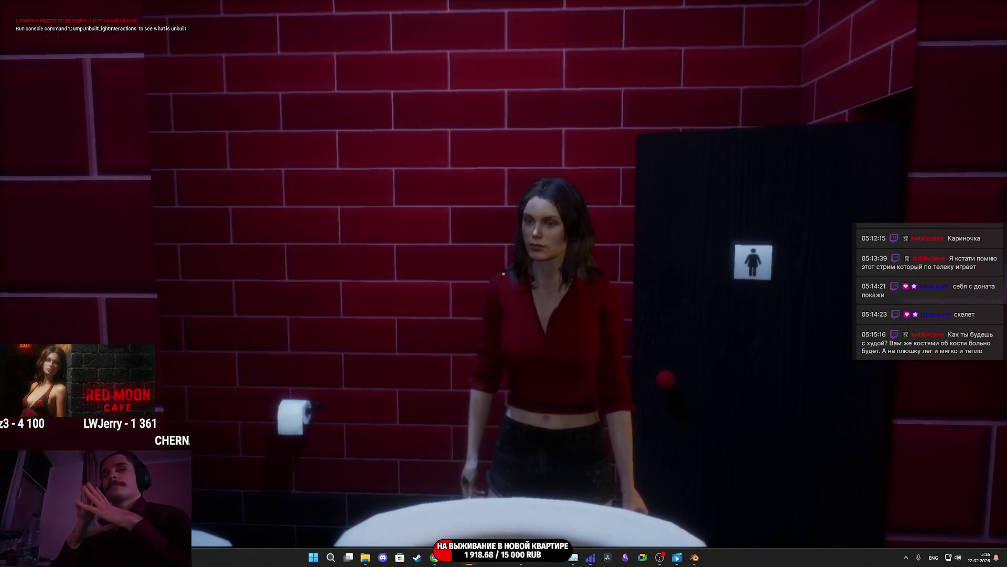
key("d")
key("d")
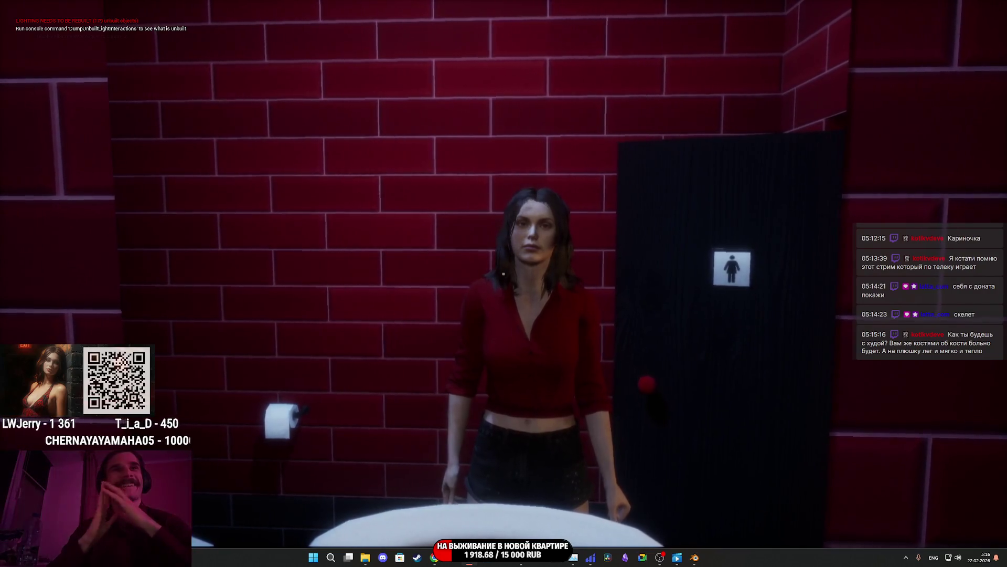
key("a")
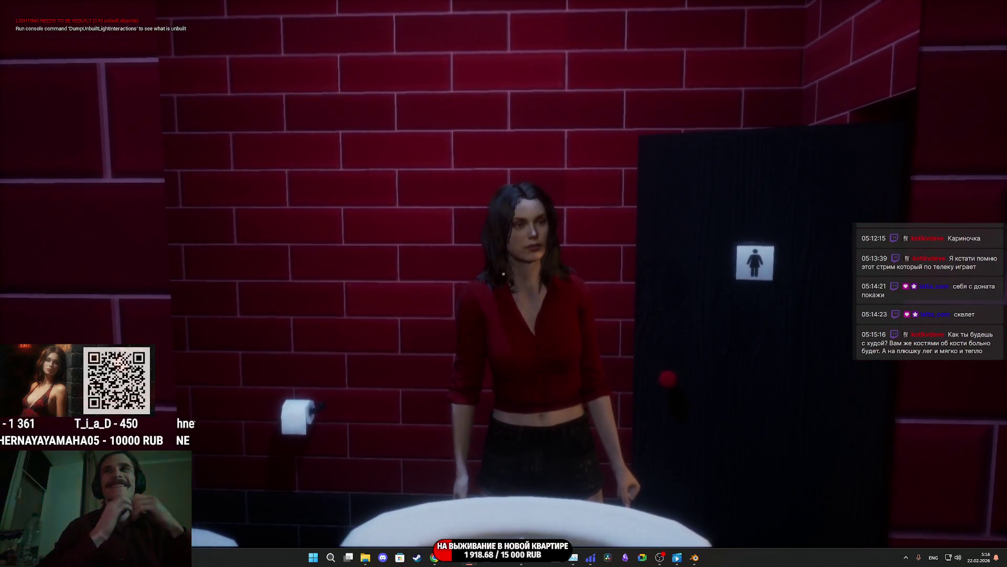
key("d")
key("d")
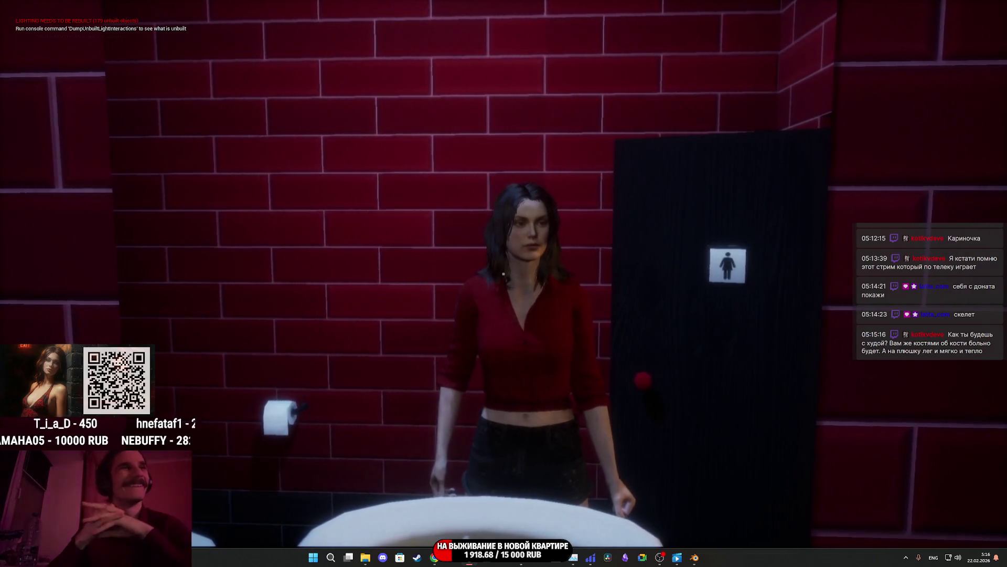
key("d")
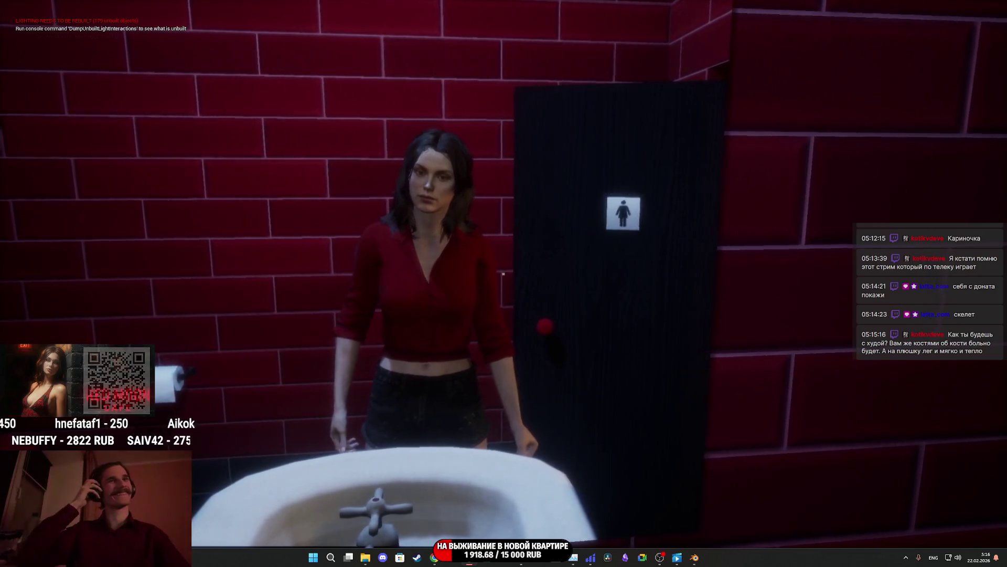
key("a")
key("a")
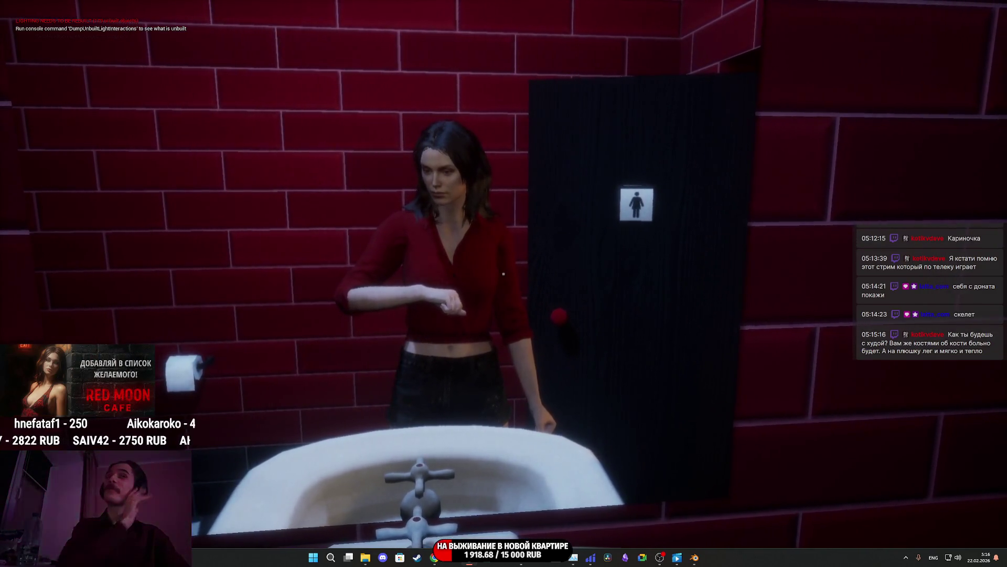
- Move closer to the mirror, perform a hand gesture, and adjust position
key("a")
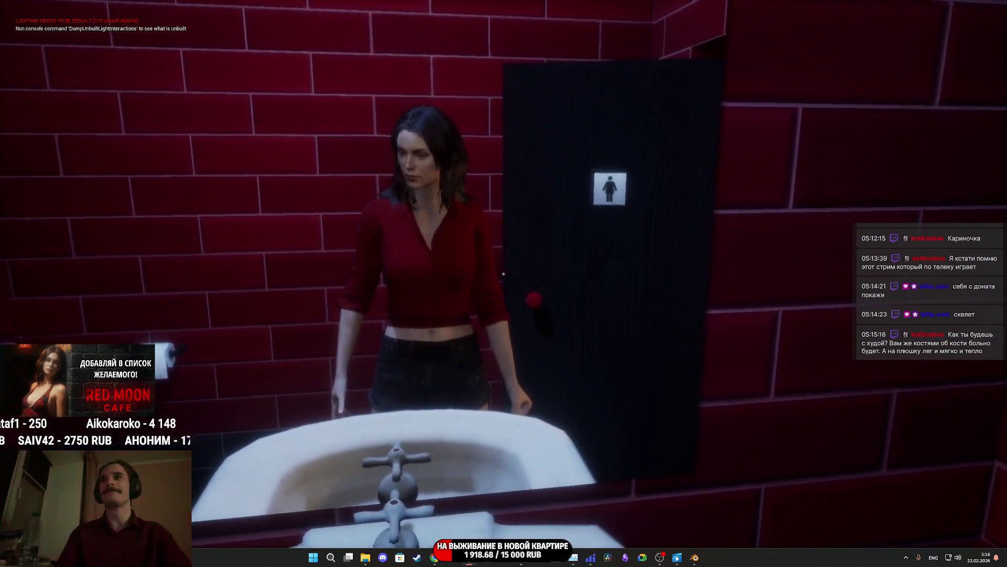
key("a")
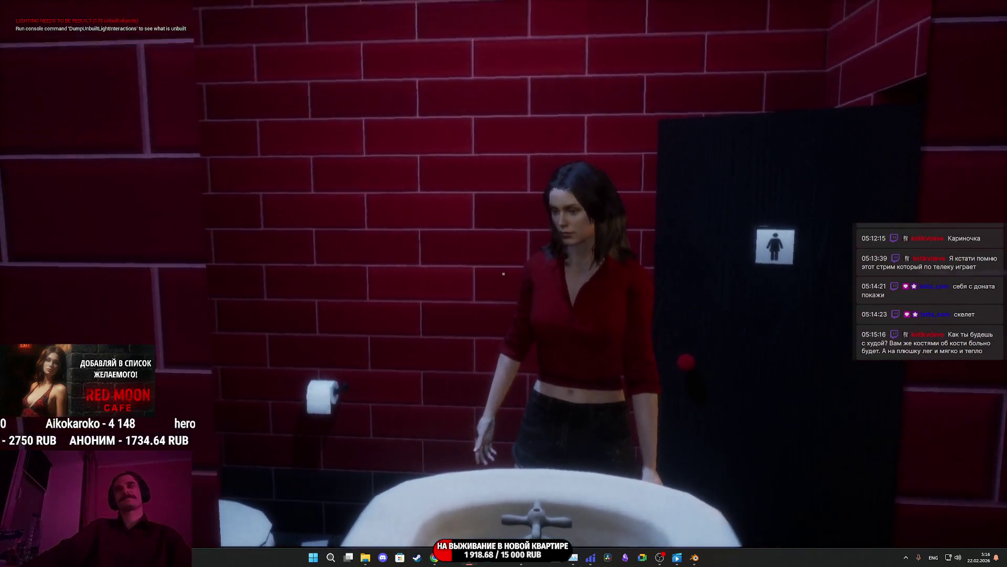
key("a")
key("f")
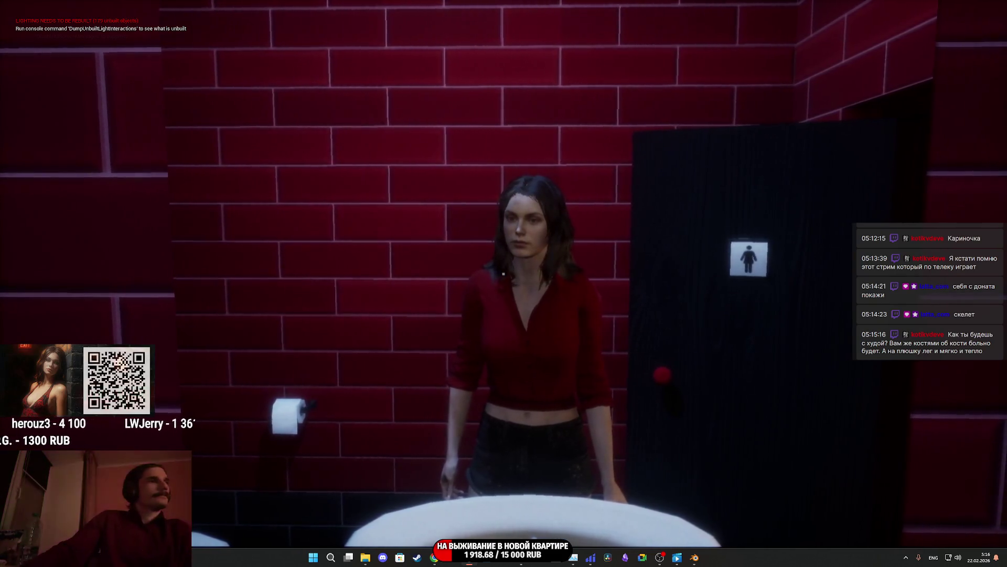
key("d")
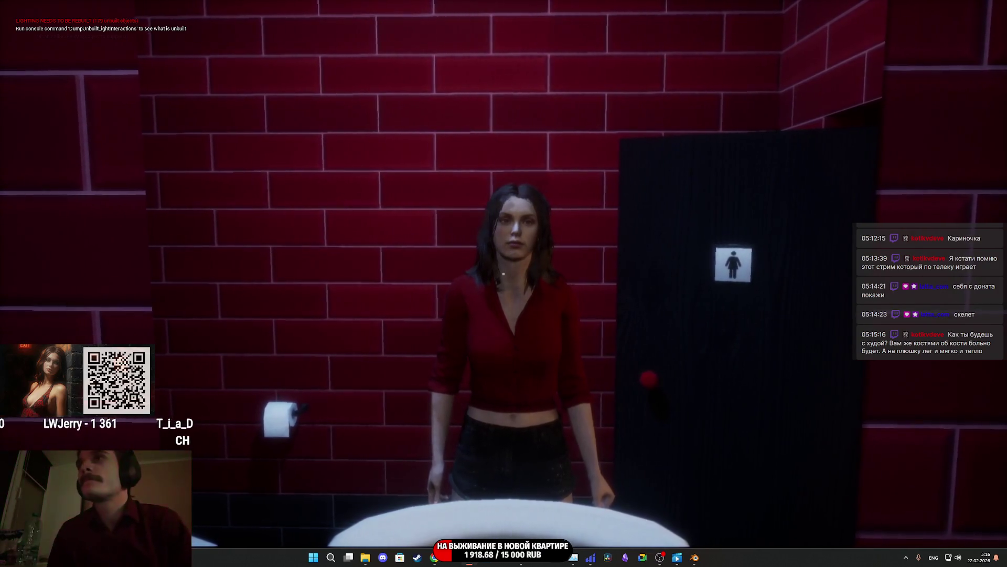
- Walk out of the restroom, look down at the outfit, then end the play session
key("w")
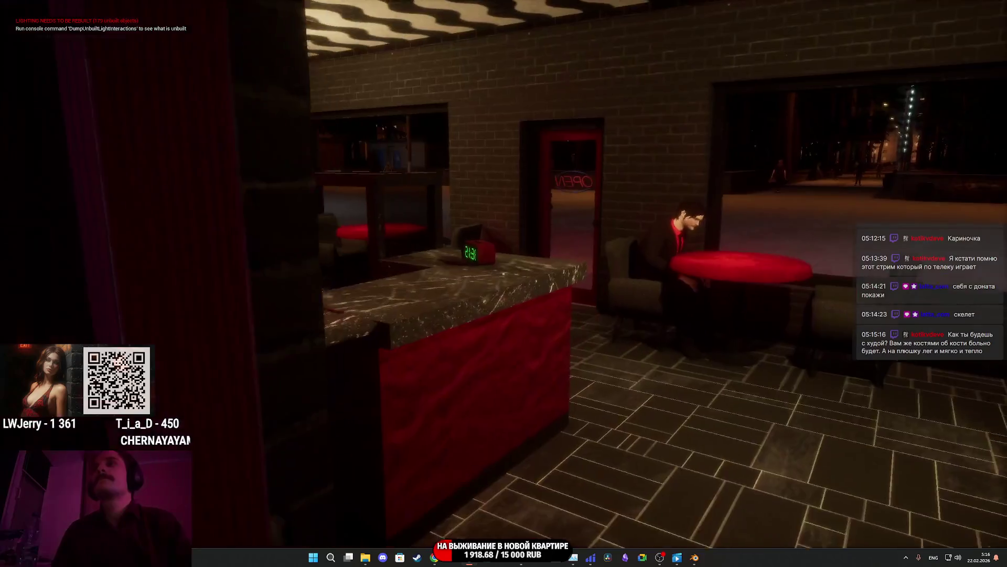
key("w")
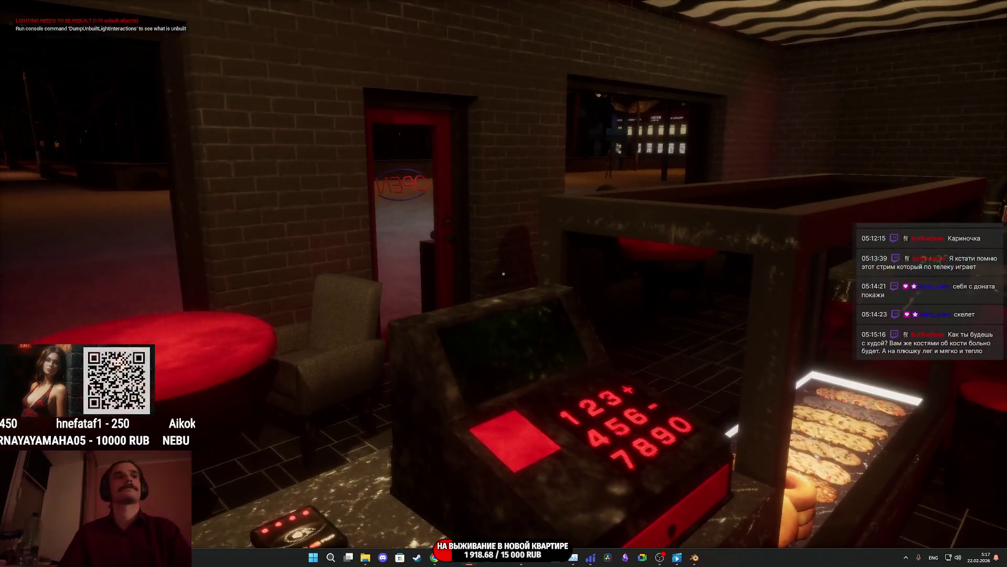
key("Escape")
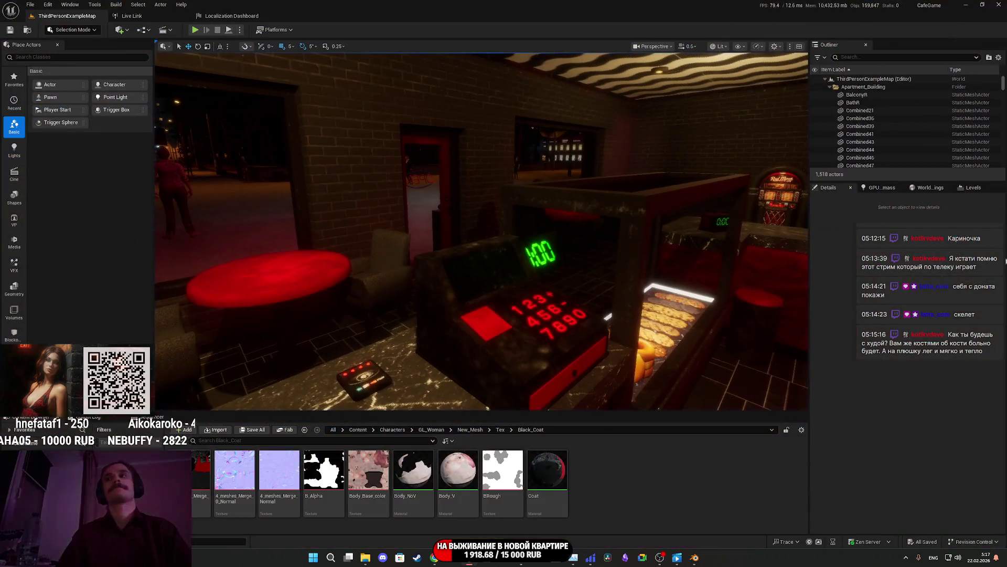